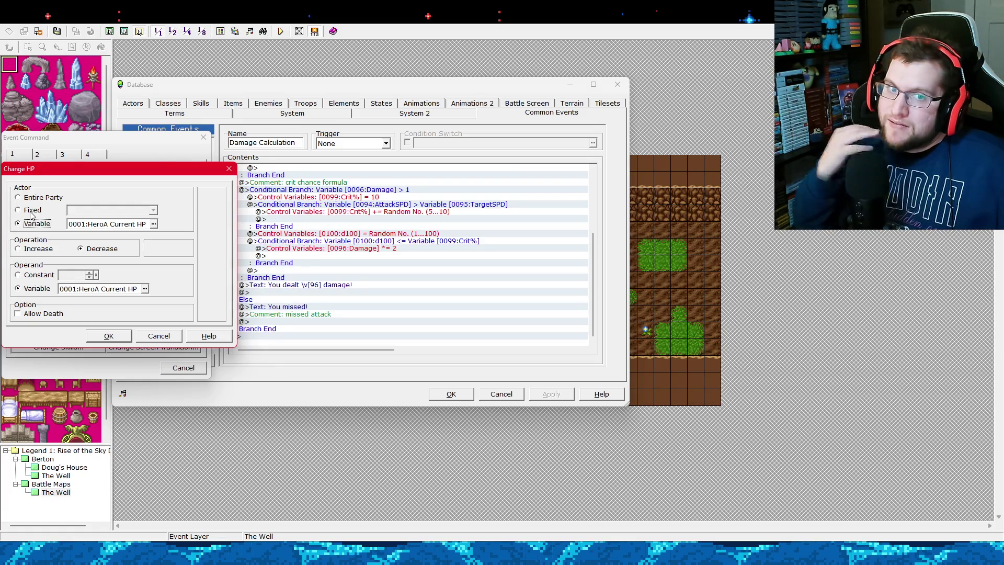
Use variable 0096:Damage as the HP loss amount in Change HP.
click(144, 289)
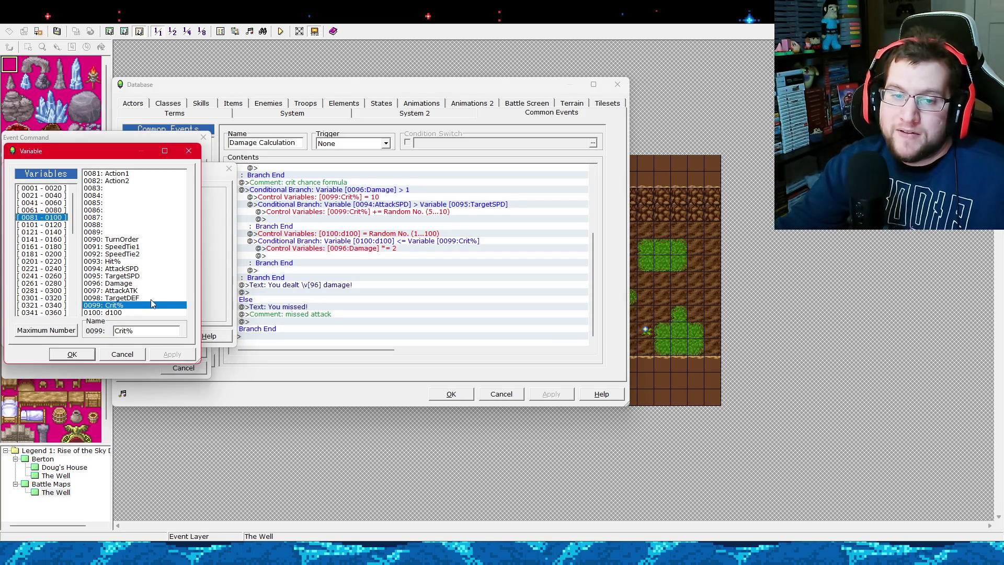
double_click(140, 283)
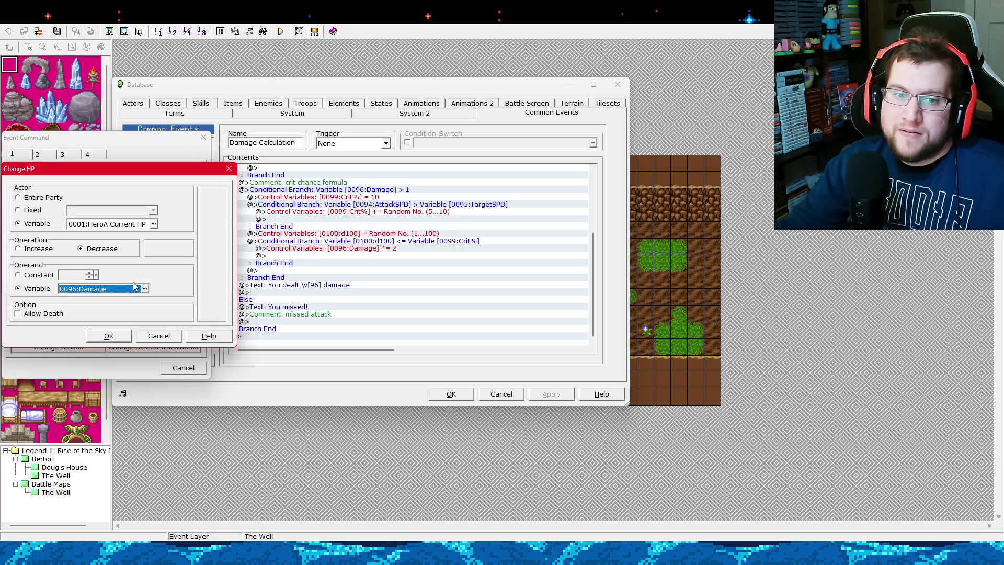
click(153, 224)
click(123, 352)
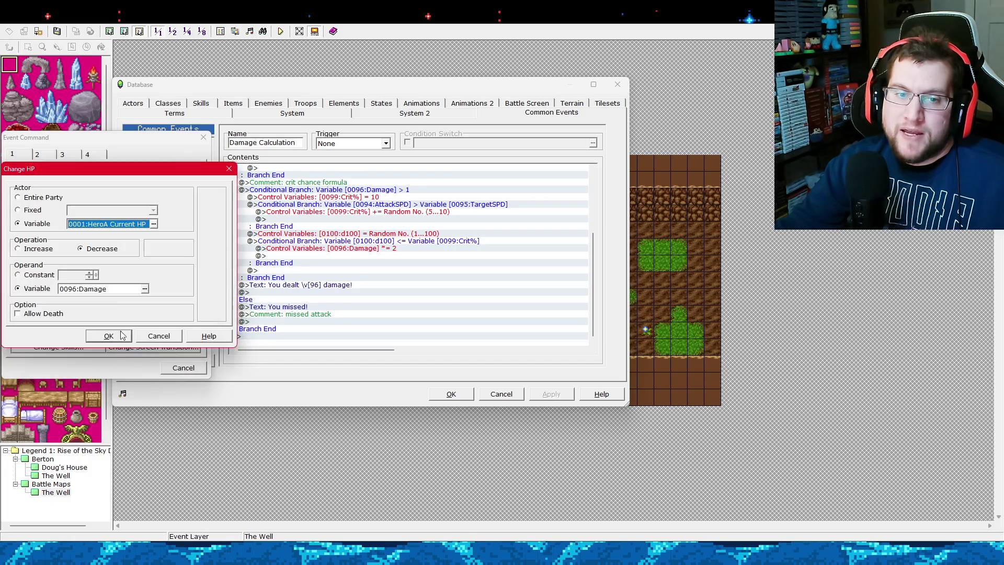
Name variable 0011 'HeroA Target', make it the damaged actor, and insert the Change HP command.
click(153, 224)
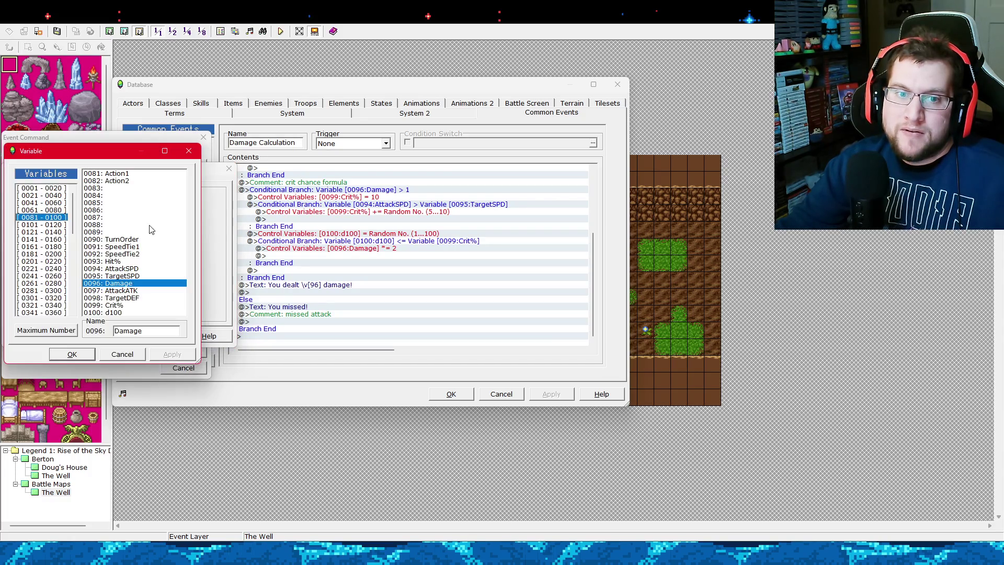
click(52, 189)
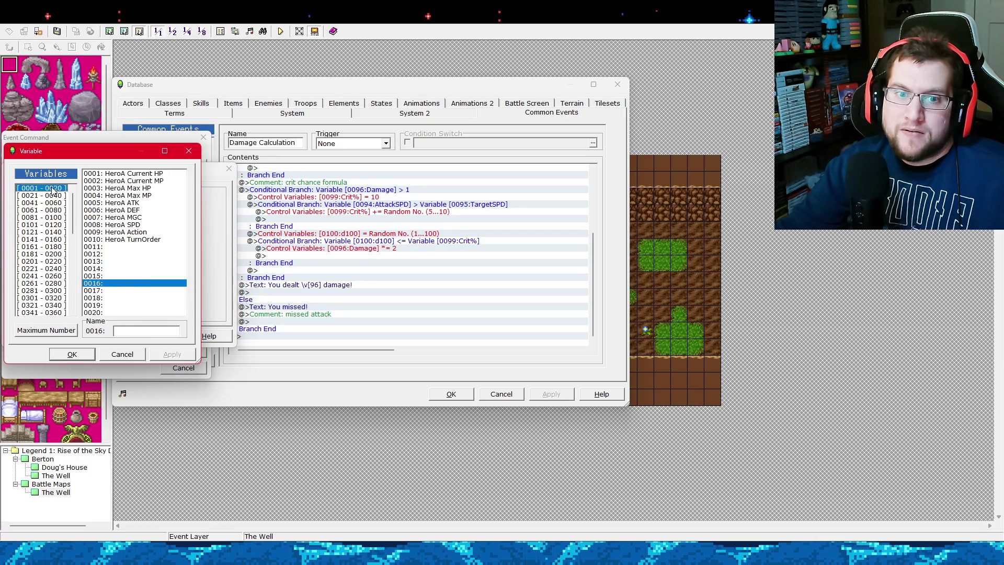
click(120, 246)
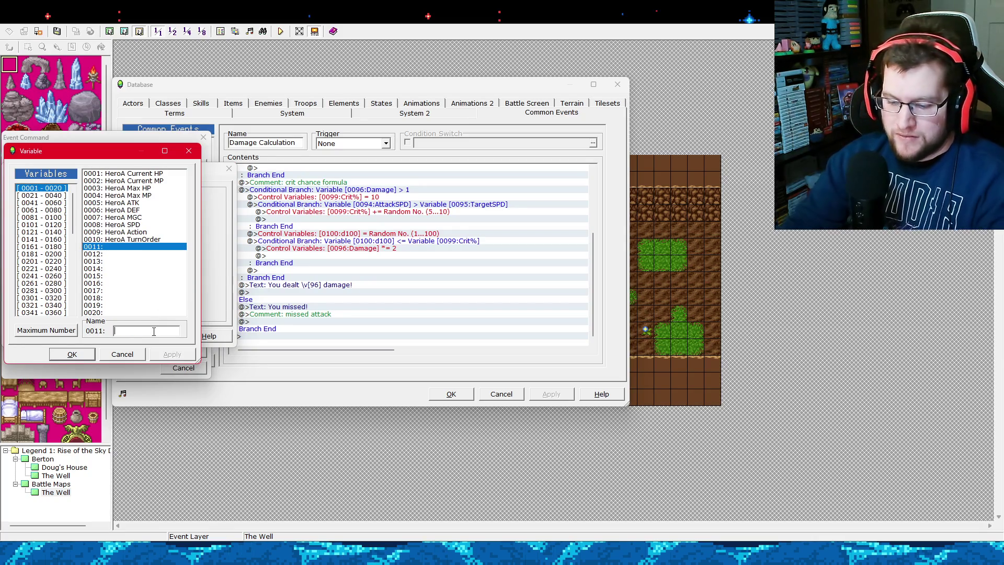
text(HeroA Tar)
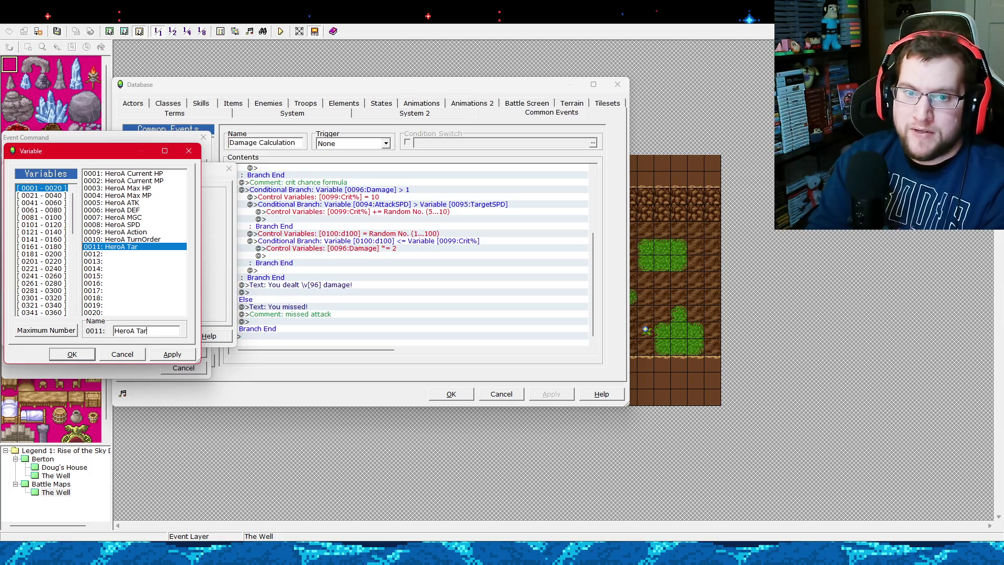
text(get)
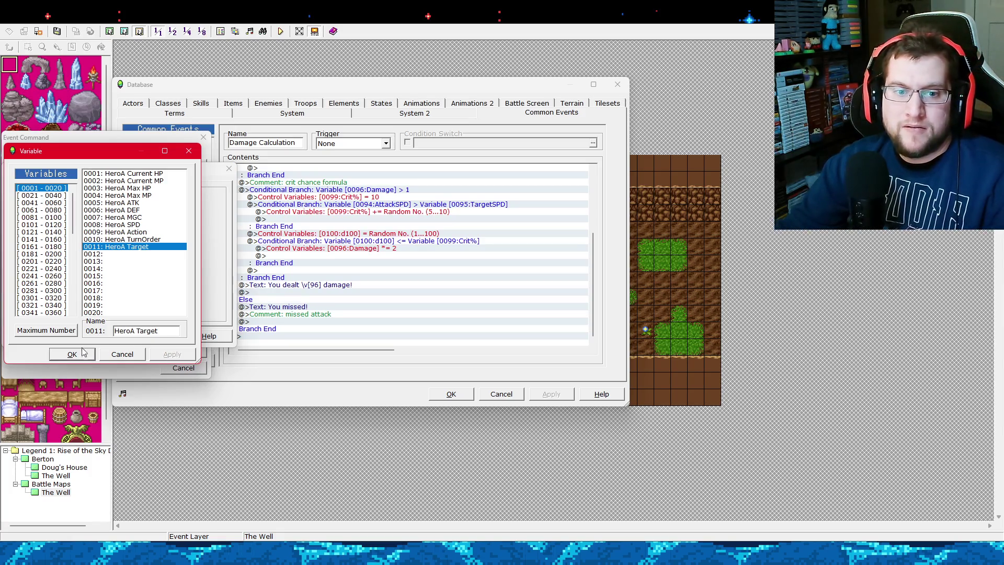
click(73, 354)
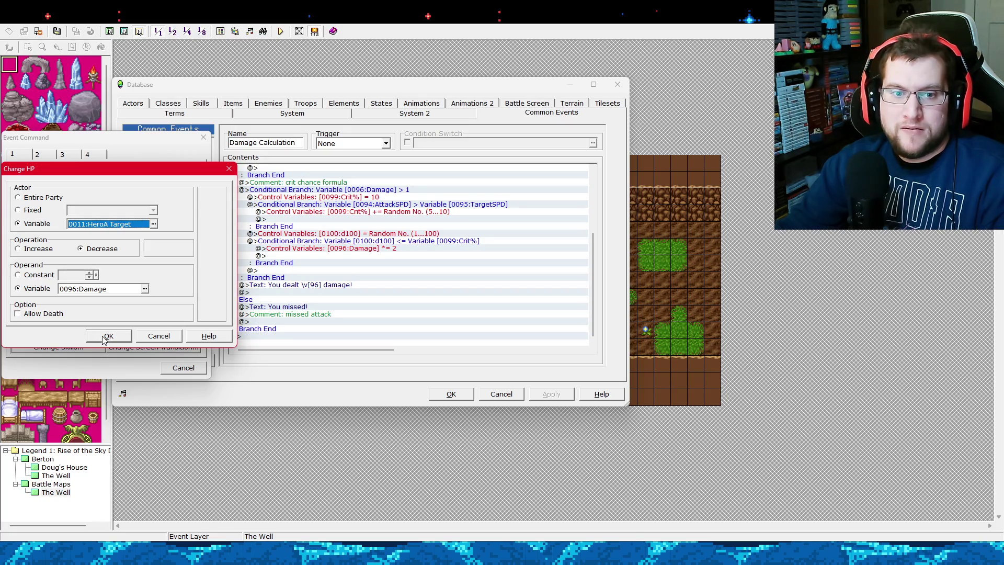
click(106, 336)
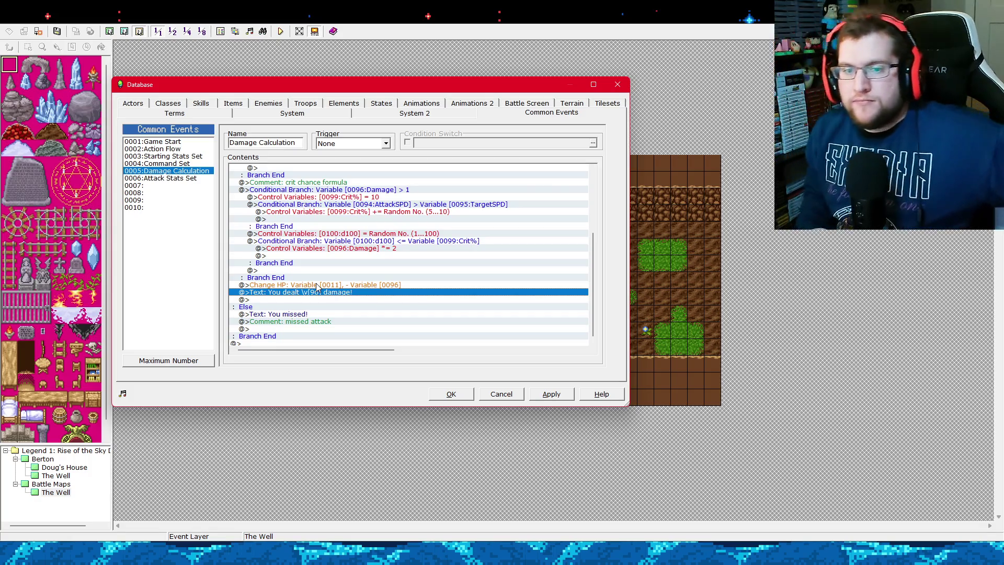
Look through the Attack Stats Set, Starting Stats Set and Command Set common events.
click(188, 179)
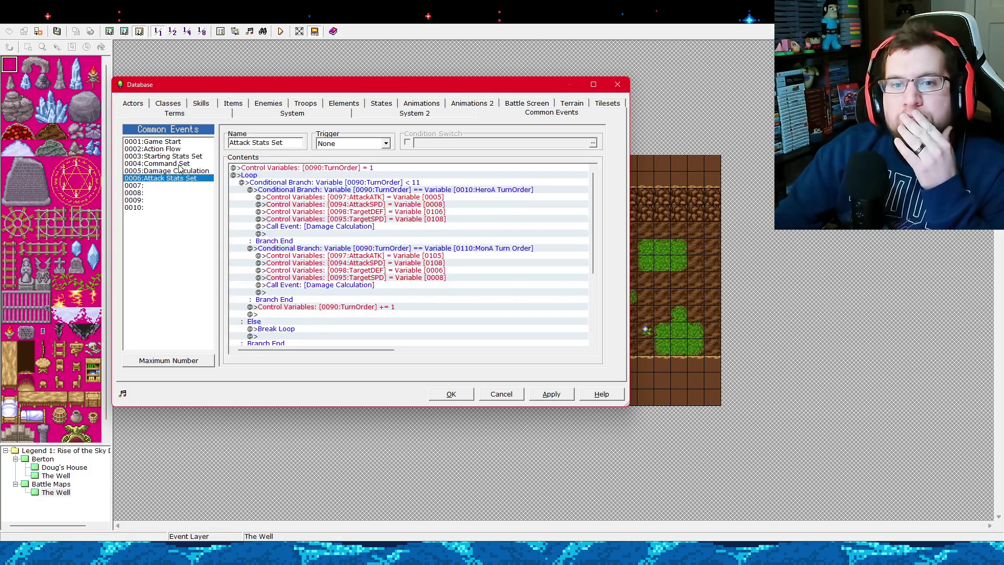
click(185, 156)
click(189, 164)
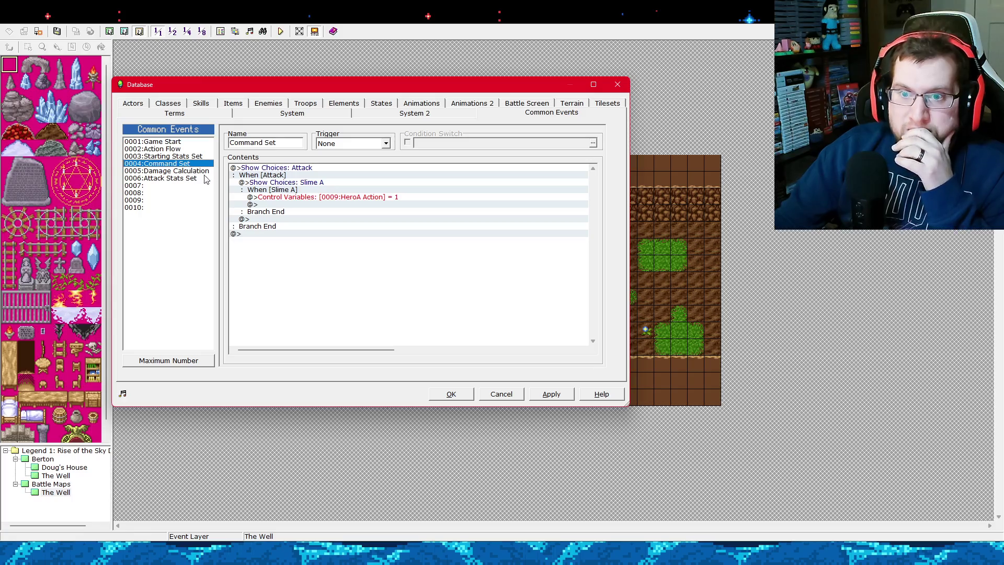
Cancel the Event Command dialog under the Slime A choice, then close the Database with OK.
double_click(305, 205)
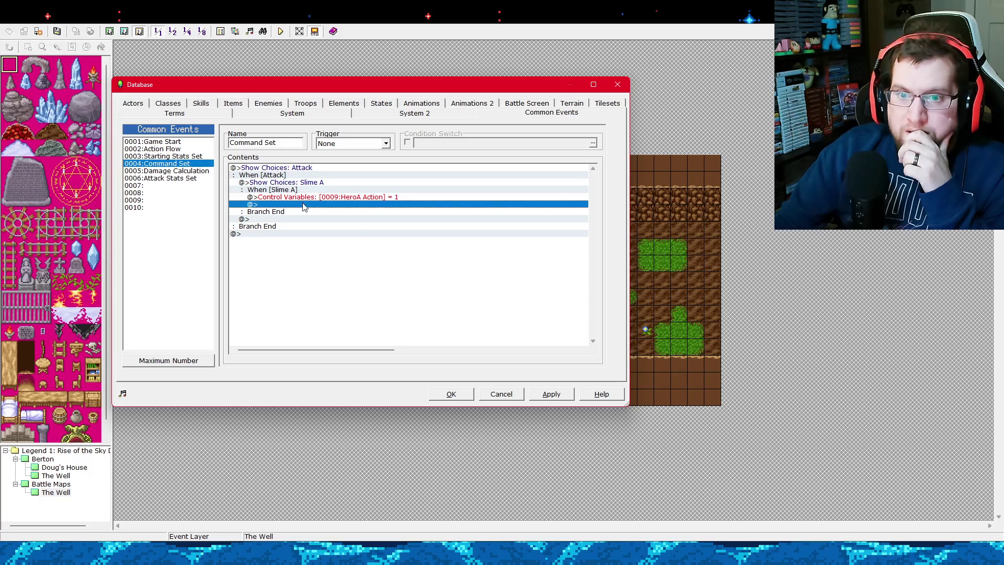
click(37, 155)
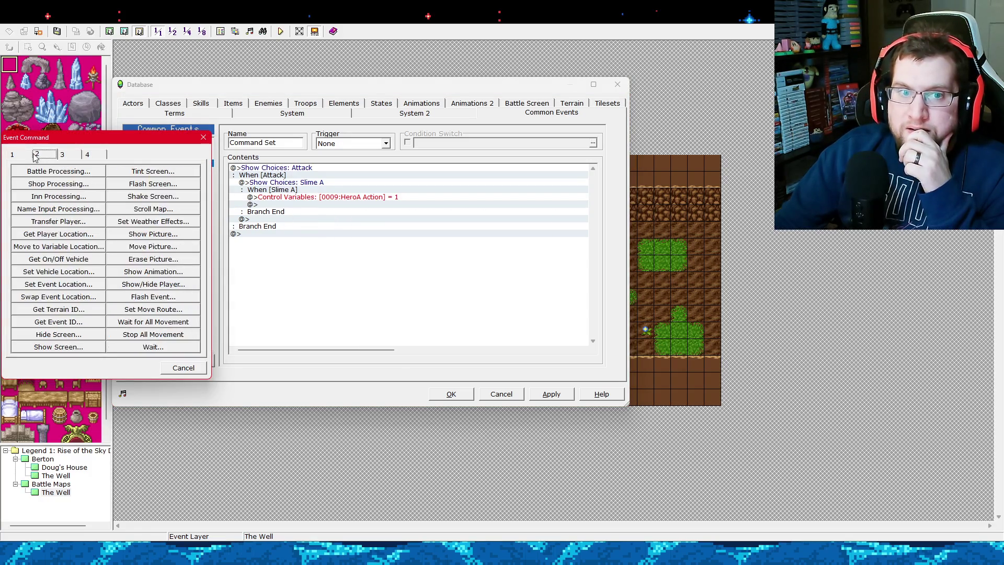
click(25, 154)
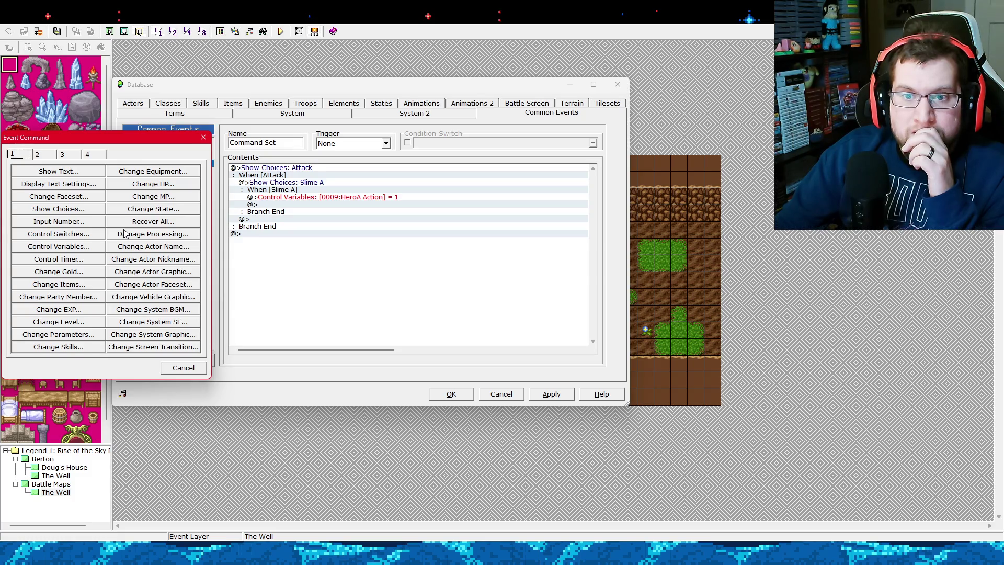
click(183, 367)
click(534, 398)
click(451, 395)
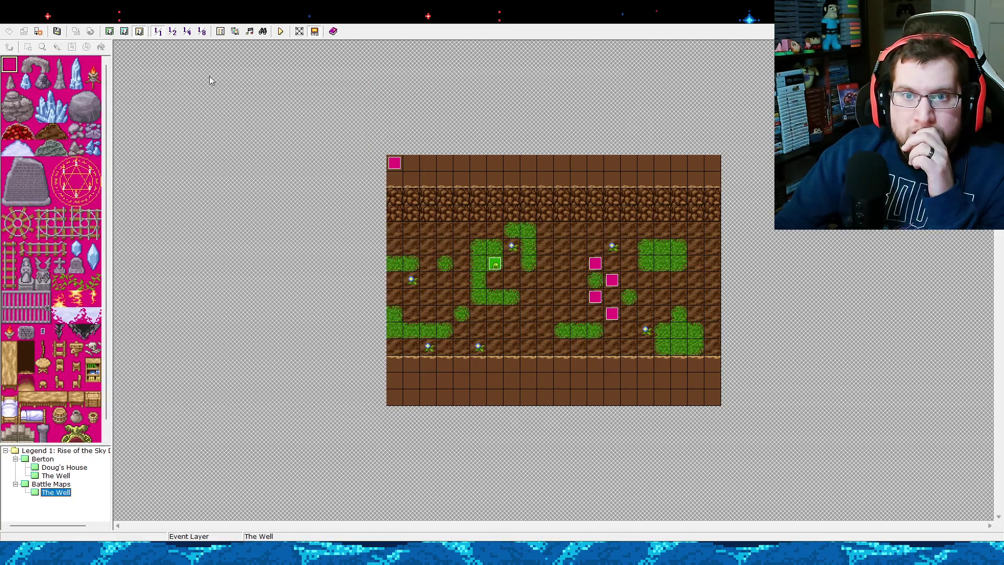
Reopen the Database on the Actors tab and scroll down to the Slime actor.
click(221, 38)
click(29, 133)
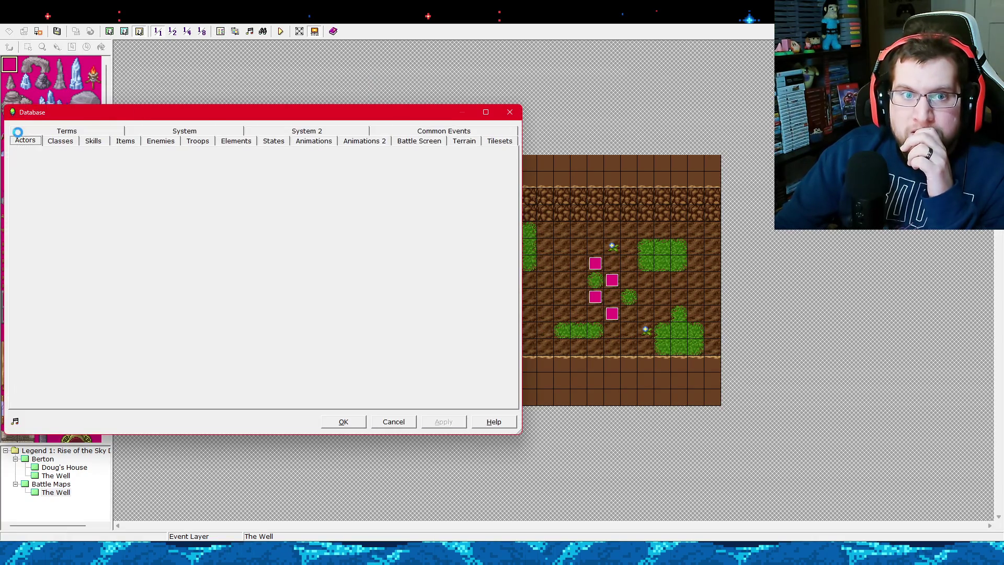
scroll(73, 234, down, 13)
scroll(73, 233, down, 11)
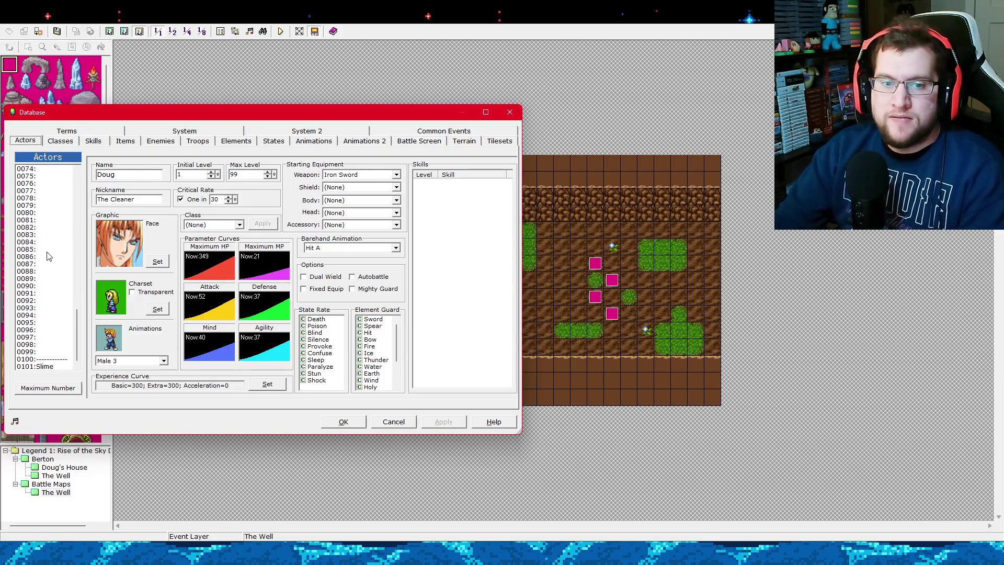
click(48, 367)
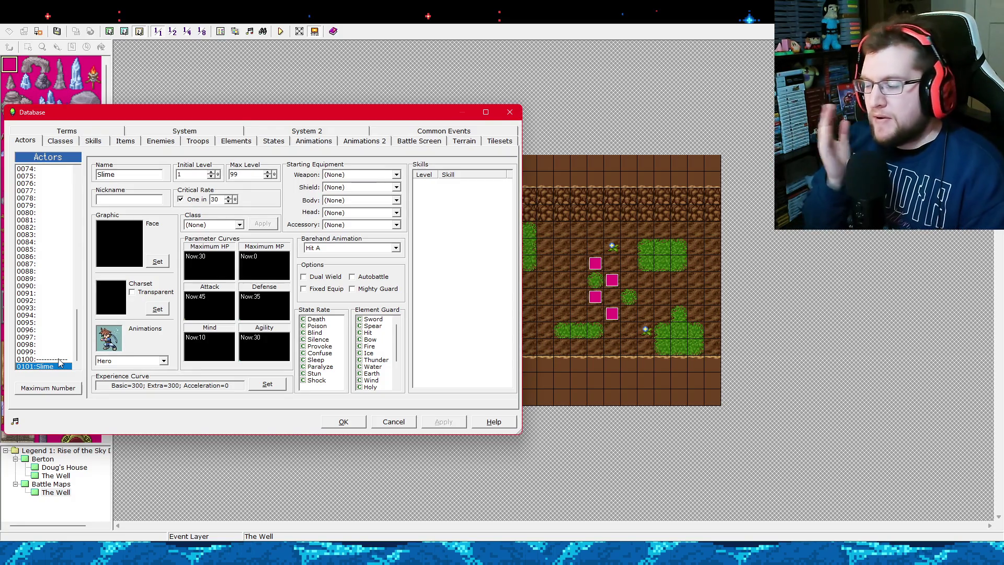
Copy separator actor 0100 and paste it into slot 0020 instead of 0021.
click(58, 359)
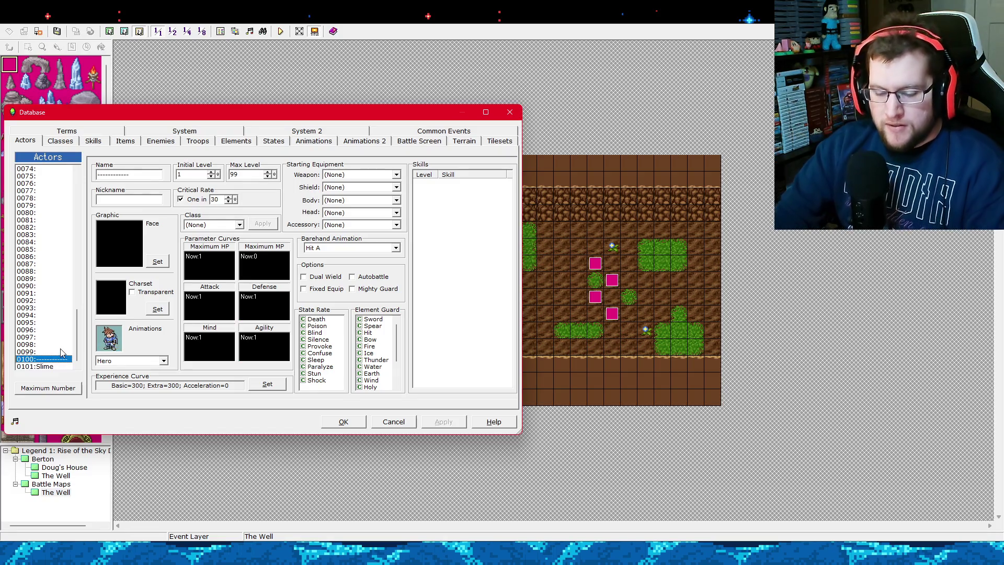
scroll(63, 348, up, 15)
scroll(64, 346, up, 9)
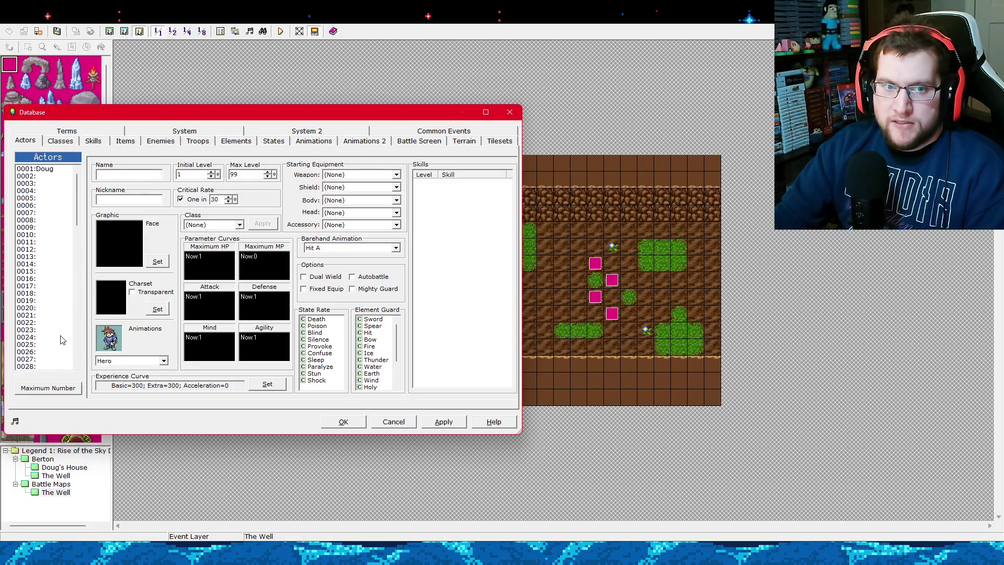
click(46, 315)
key(ctrl+v)
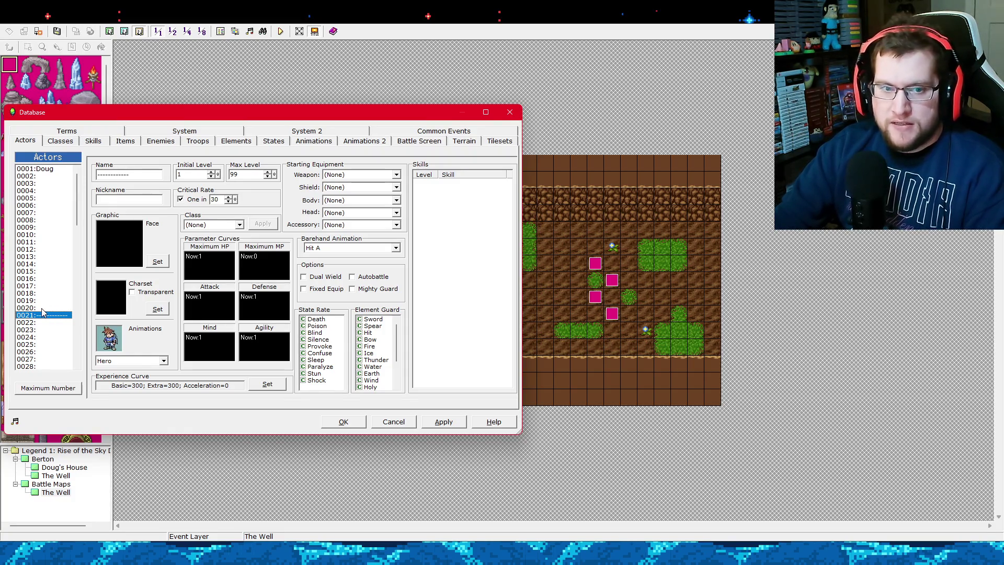
key(Delete)
key(ctrl+v)
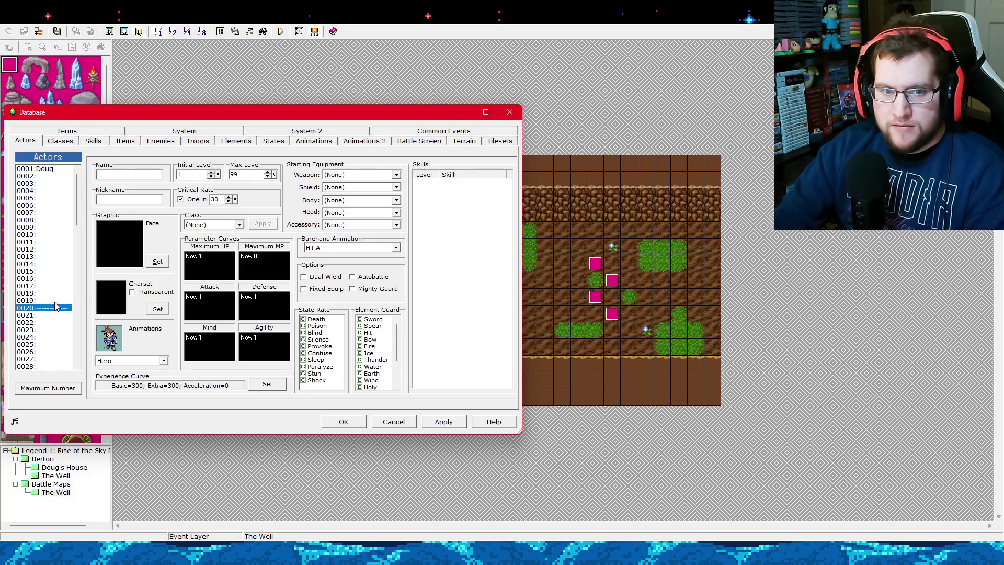
scroll(74, 209, down, 5)
key(End)
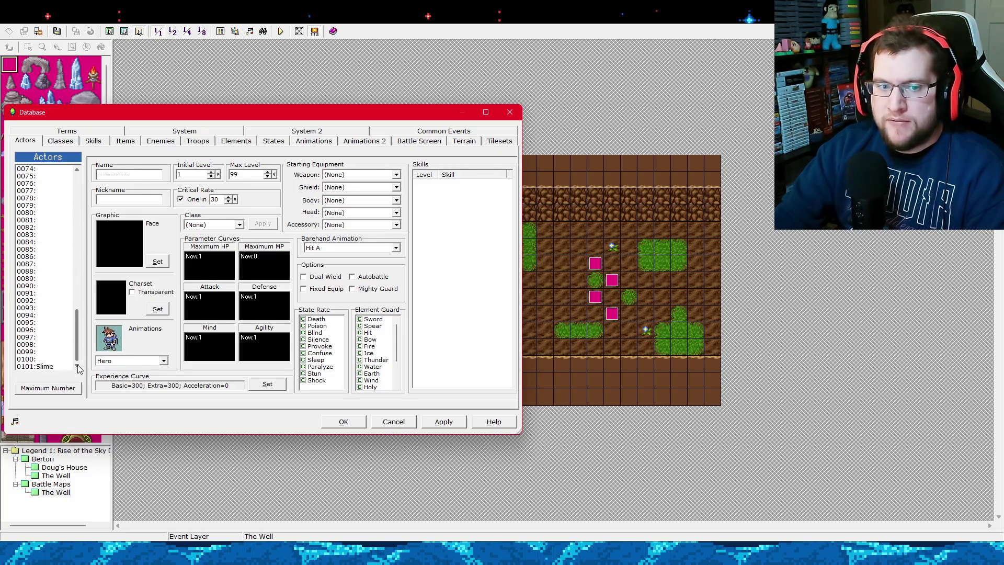
scroll(78, 220, up, 8)
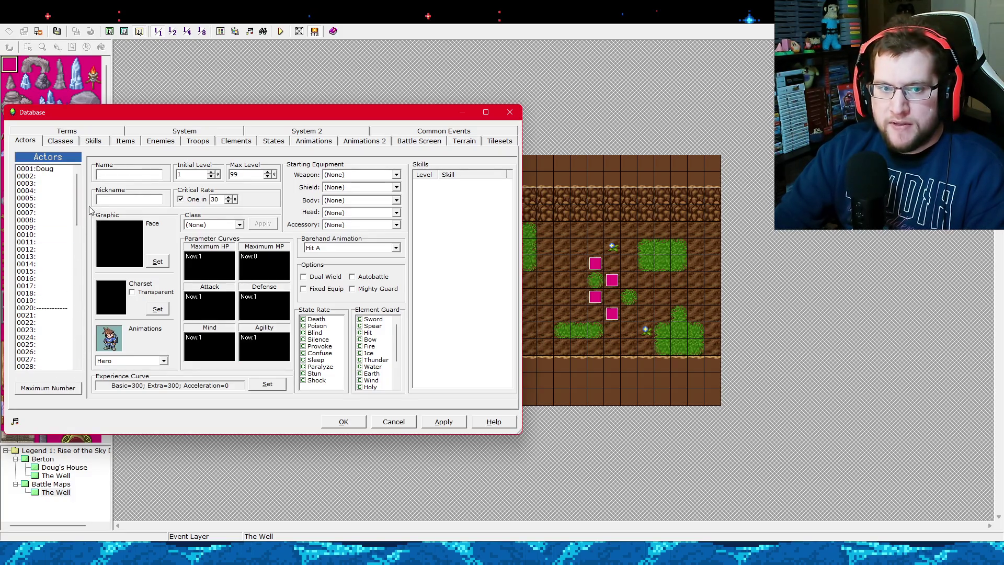
Paste the Slime actor into slot 0021 and rename it TargetA.
click(57, 315)
key(ctrl+v)
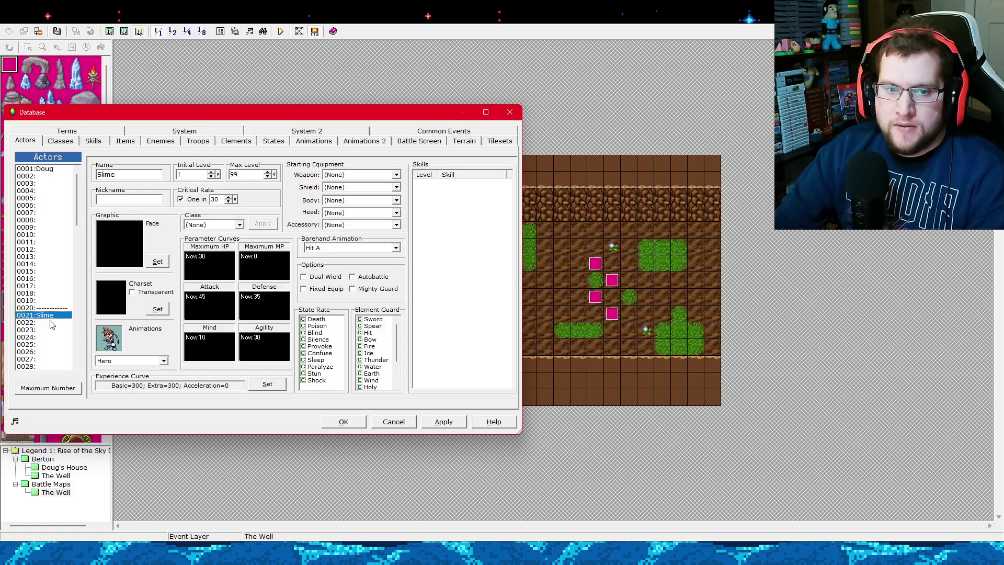
double_click(124, 174)
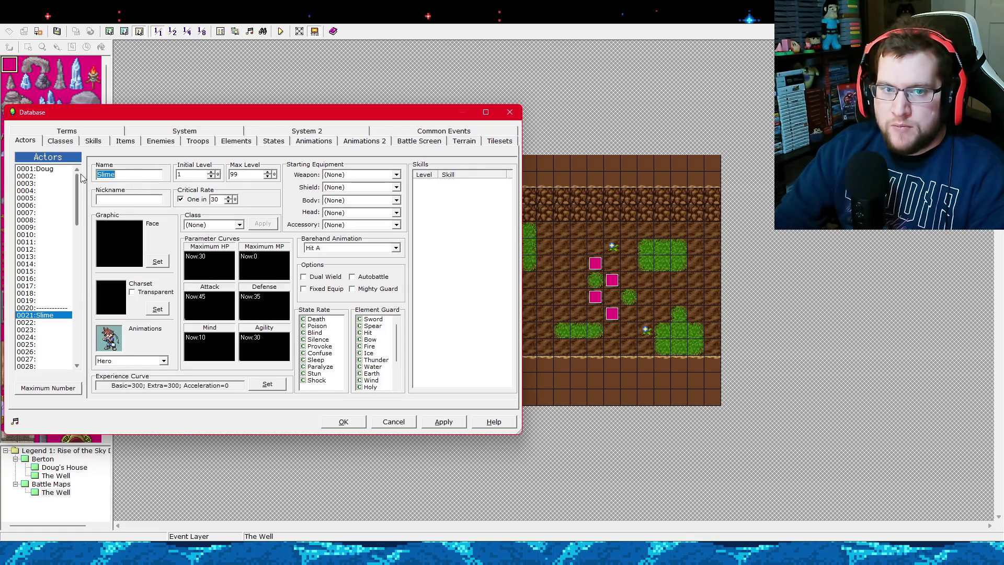
text(TargetA)
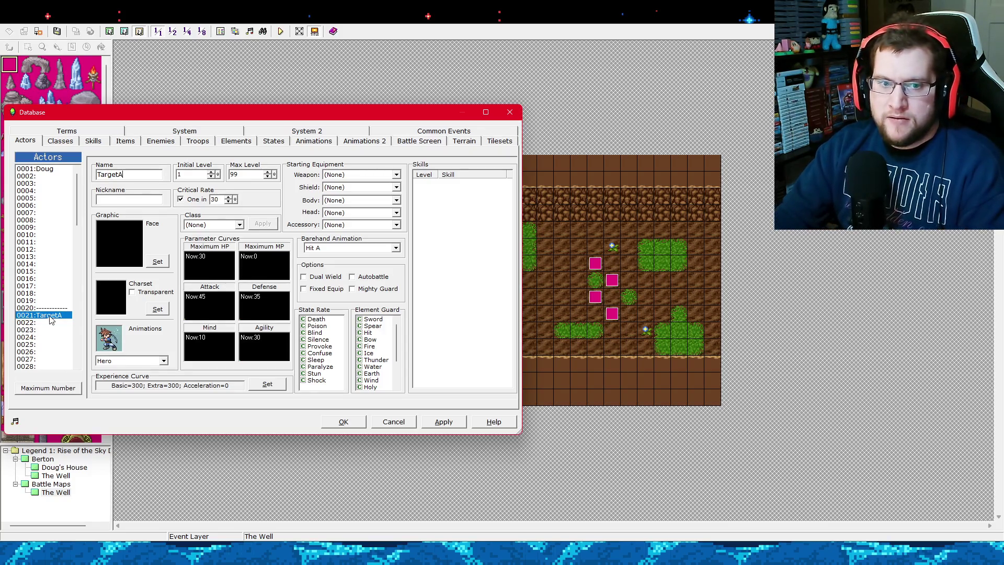
Copy TargetA into actor slots 0022, 0023 and 0024.
key(ctrl+c)
key(Down)
key(ctrl+v)
key(Down)
key(ctrl+v)
key(Down)
key(ctrl+v)
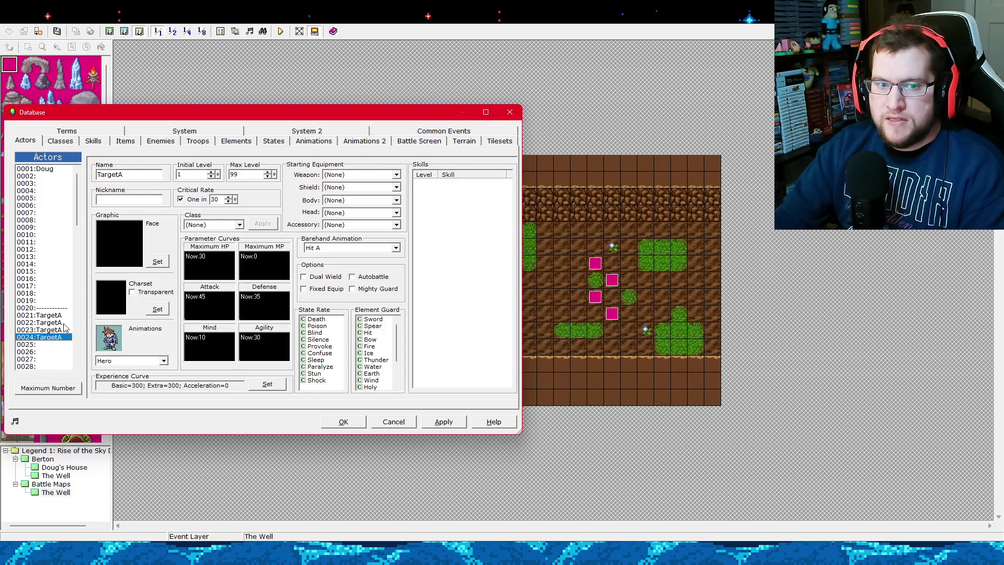
key(Up)
key(Up)
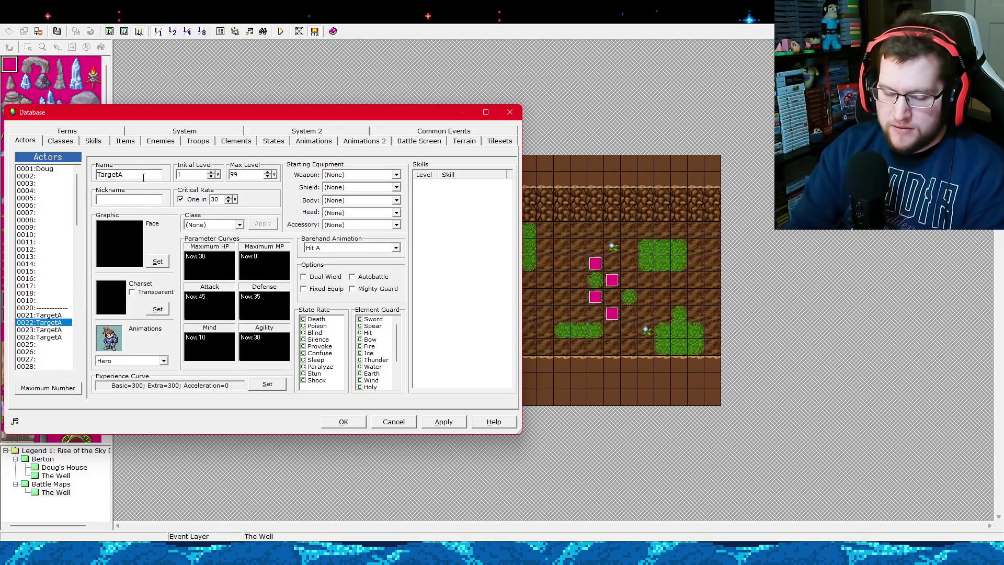
Rename actors 0023 and 0024 to TargetC and TargetD and apply.
key(Down)
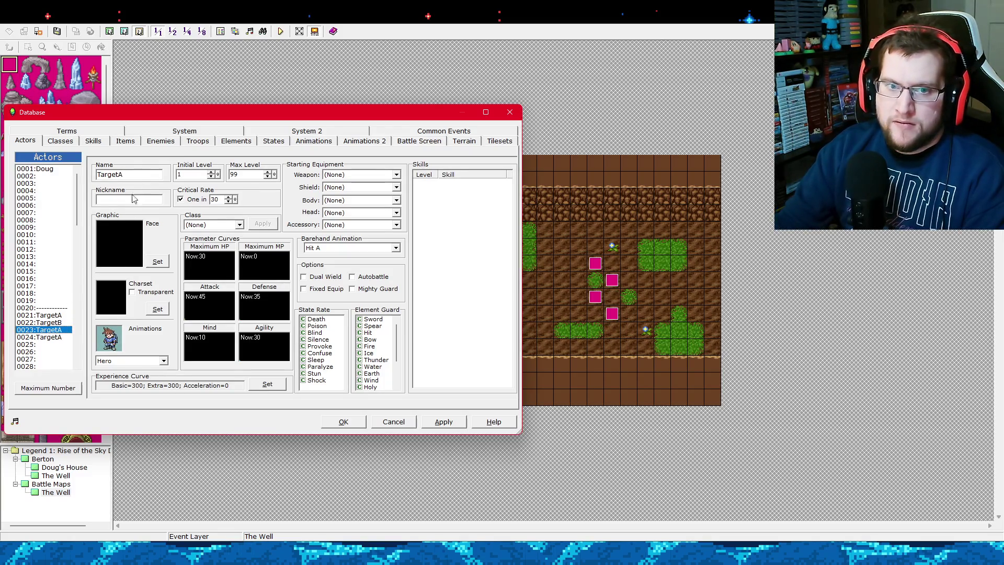
click(156, 179)
key(BackSpace)
text(C)
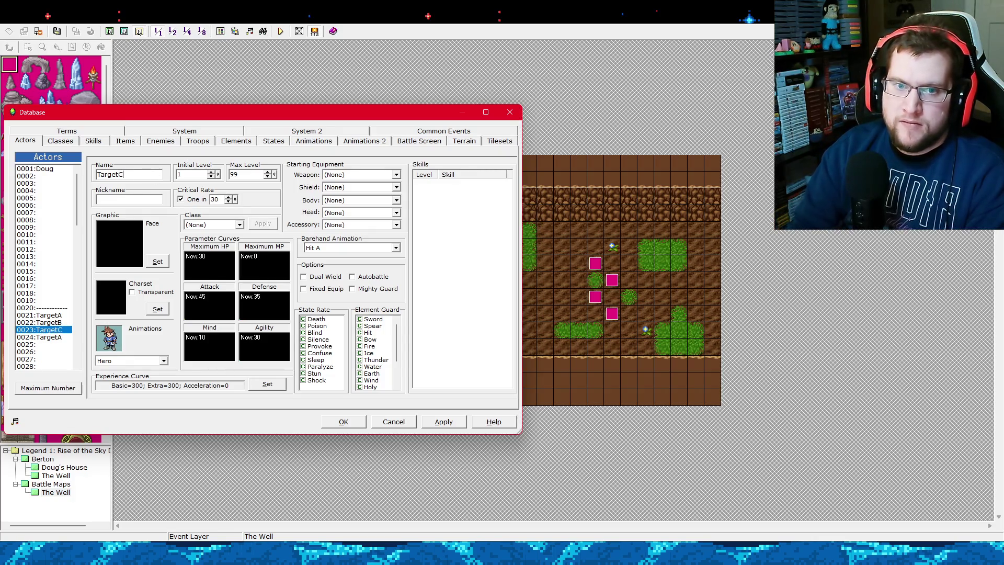
click(67, 338)
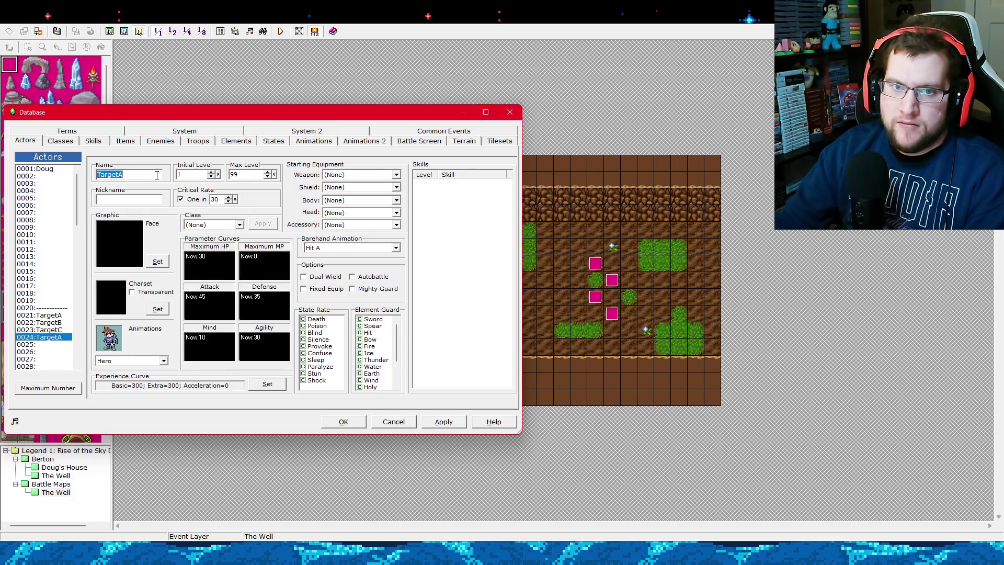
click(157, 175)
key(BackSpace)
text(D)
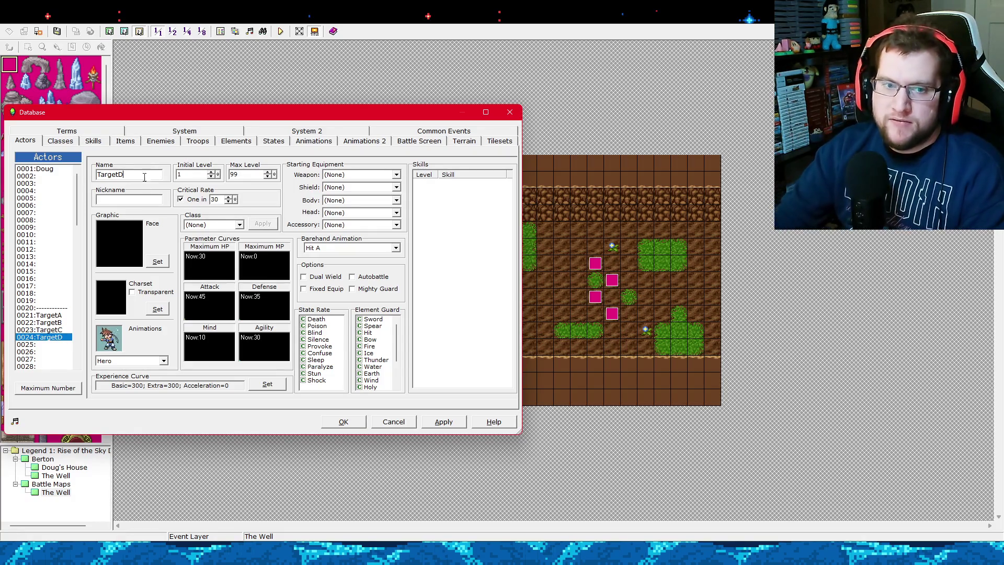
click(443, 421)
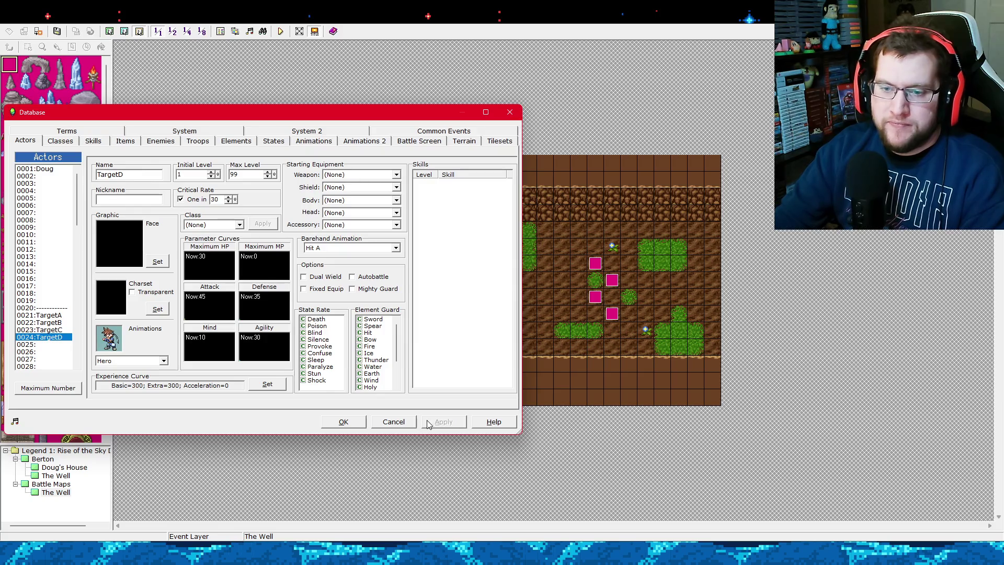
Close and reopen the Database, returning to the Actors page.
click(62, 316)
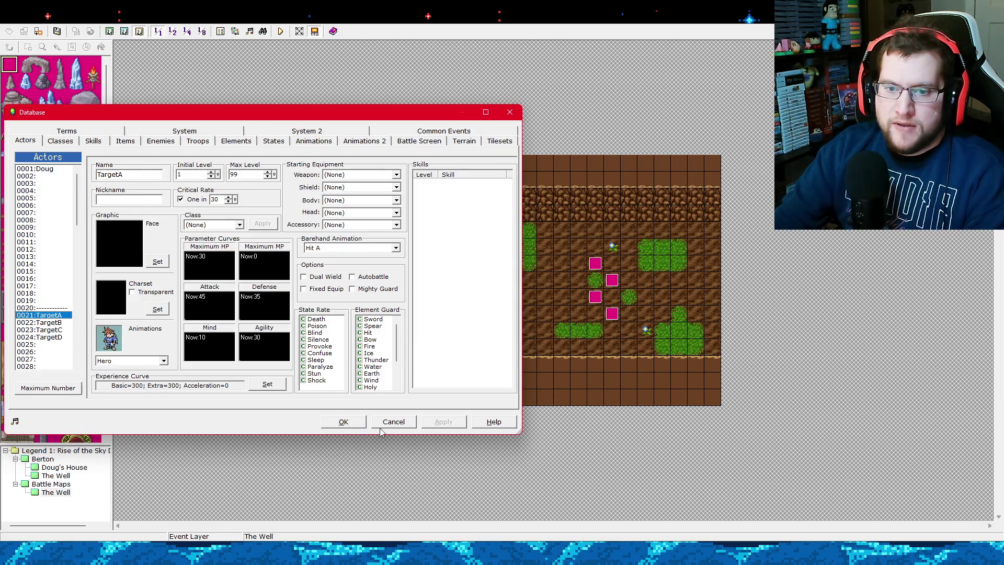
click(343, 421)
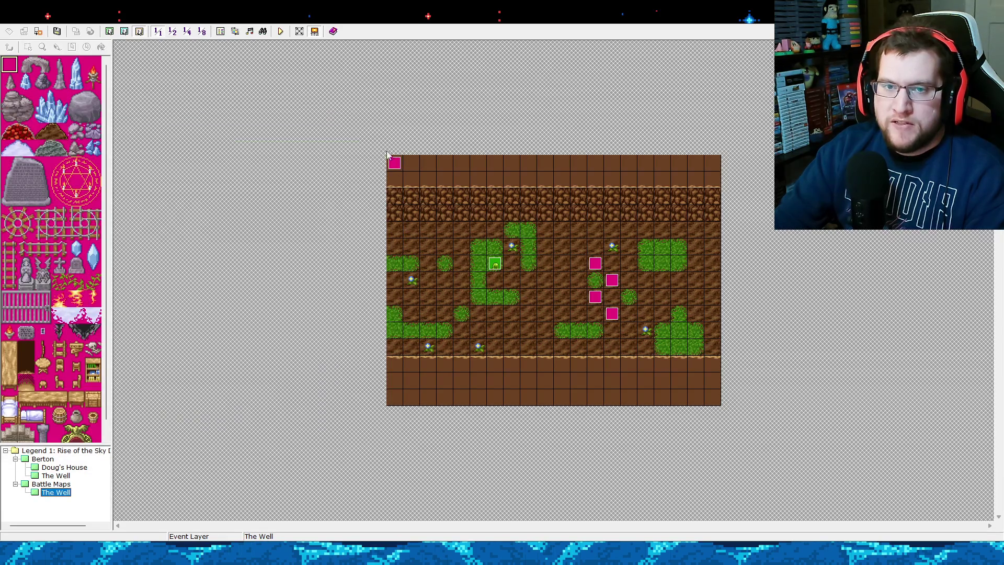
click(220, 31)
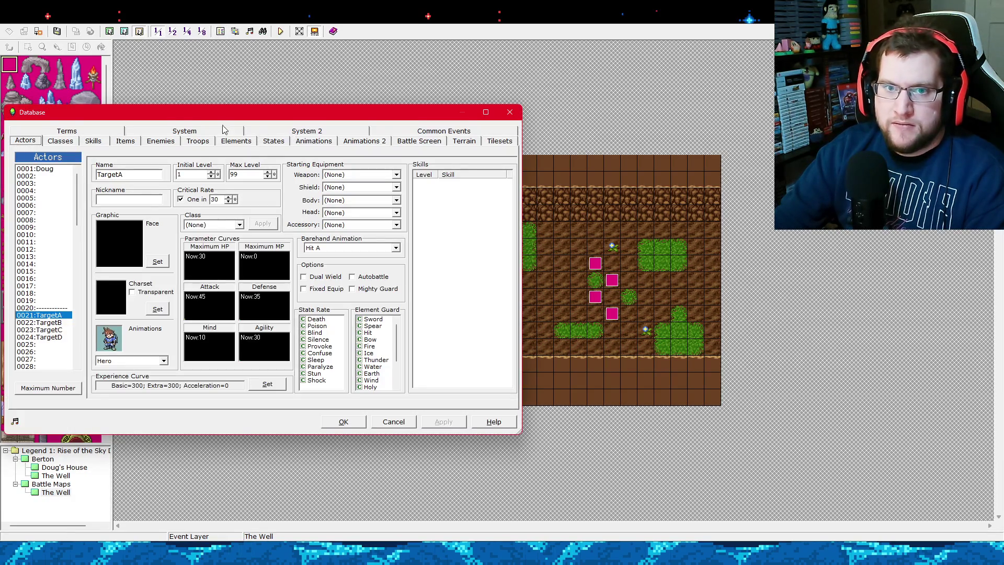
click(227, 140)
key(Home)
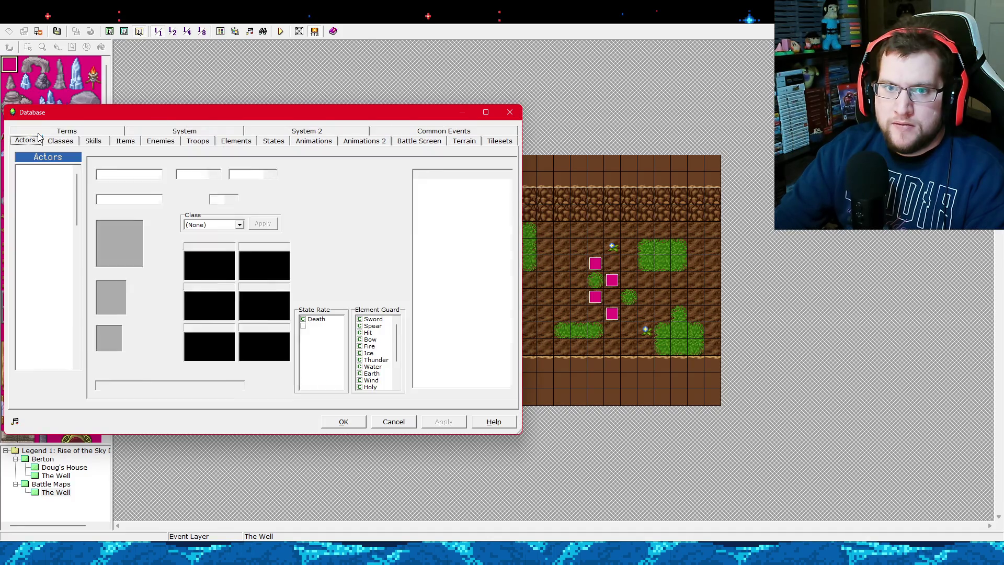
key(Escape)
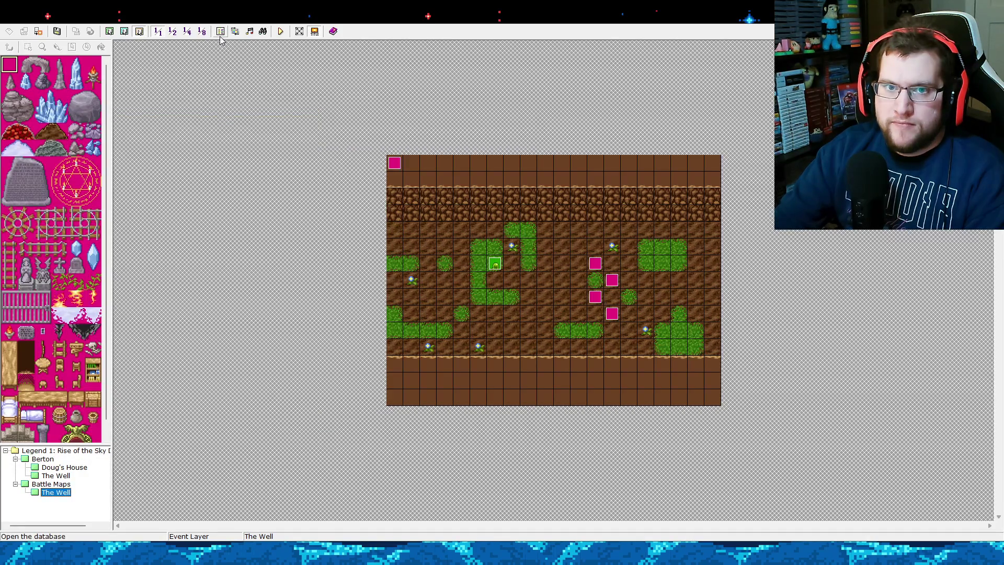
click(220, 32)
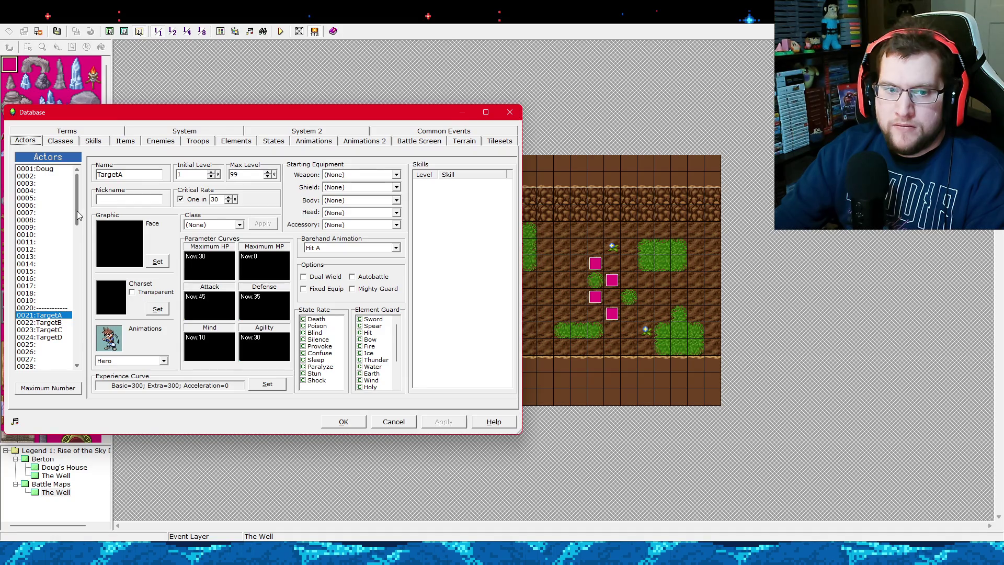
Paste TargetA into actor slot 0101 and rename it Slime.
drag(77, 211, 66, 369)
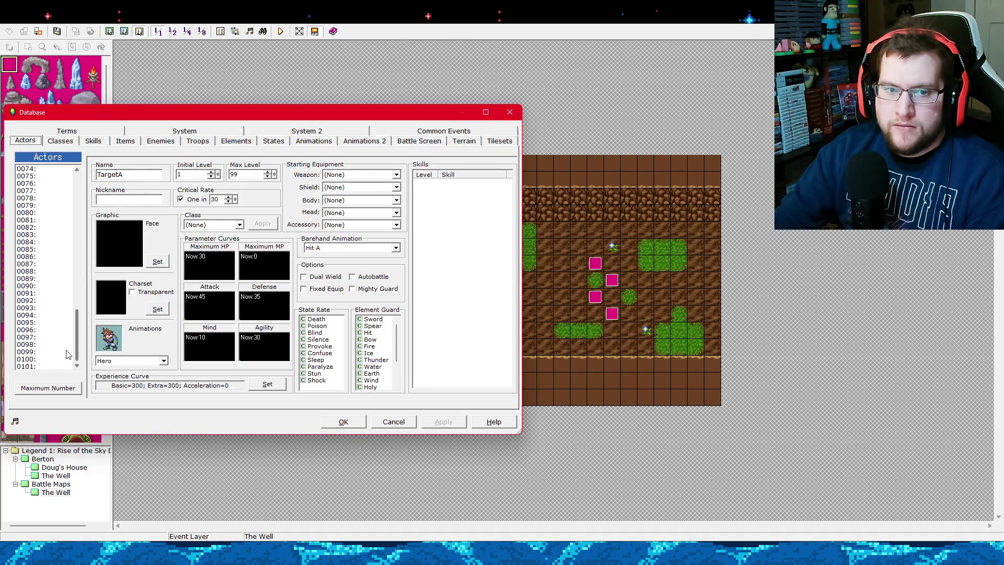
click(66, 368)
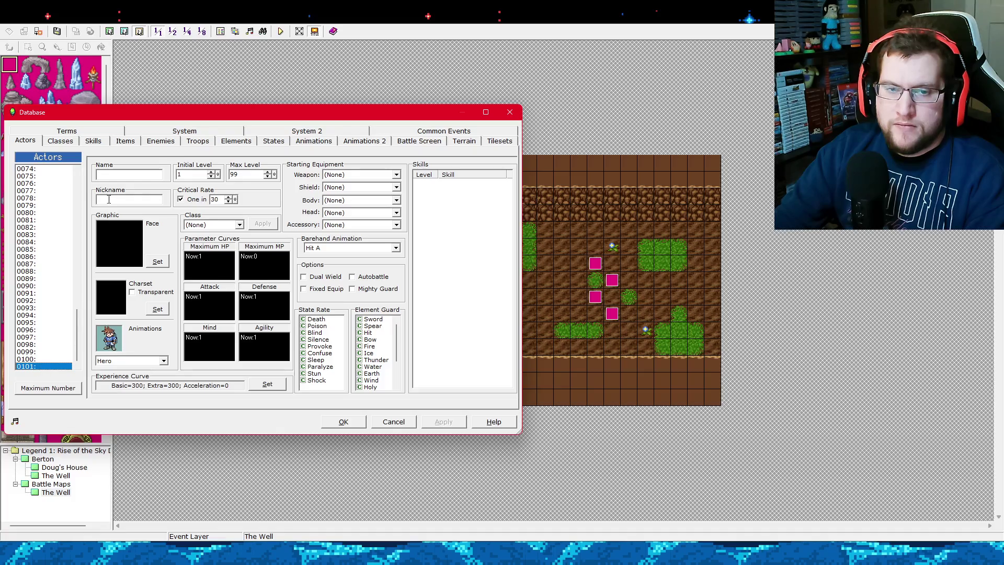
key(ctrl+v)
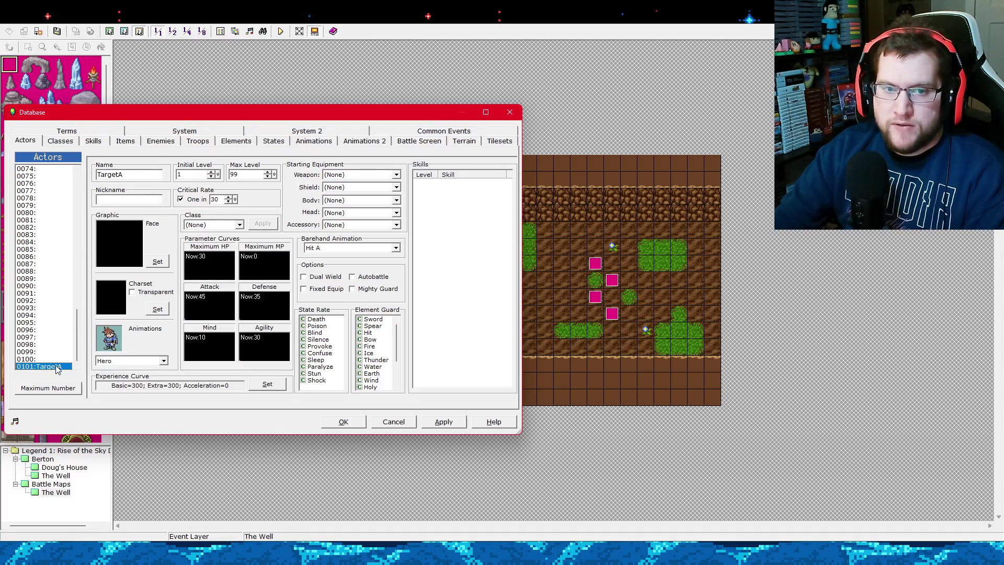
key(Tab)
text(Slime)
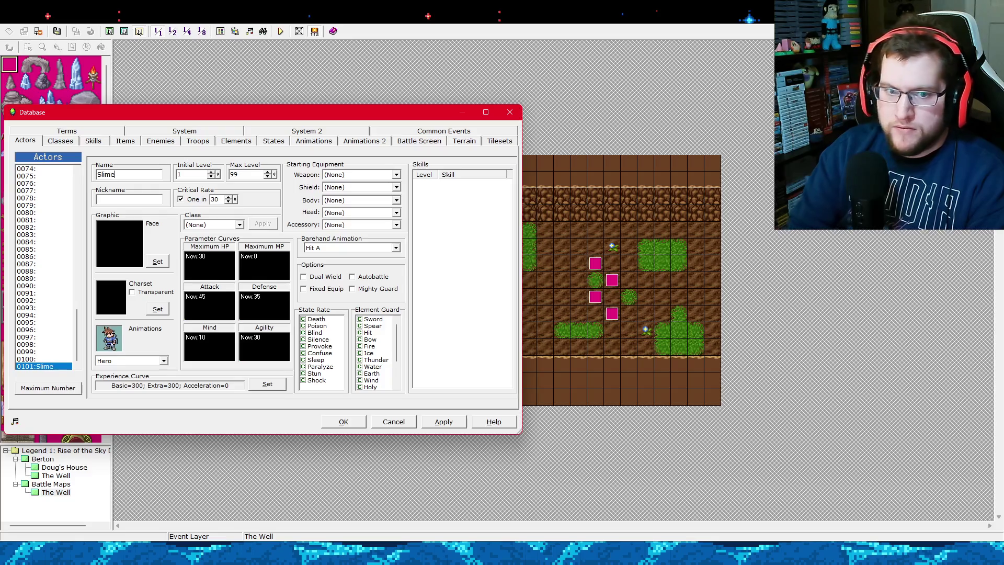
Name actor 0100 '------------' as a separator, apply, and return to actor 0022.
click(29, 359)
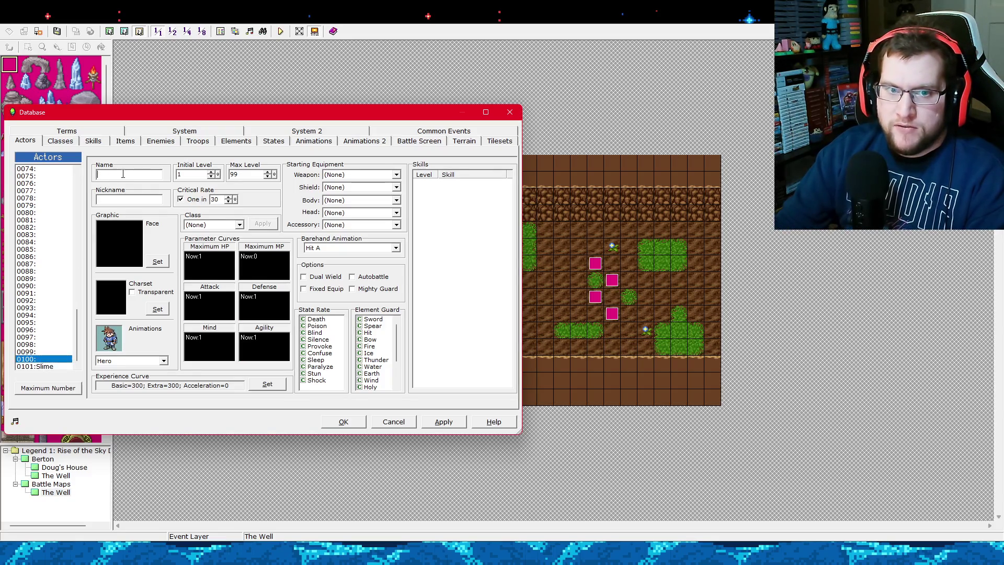
text(------------)
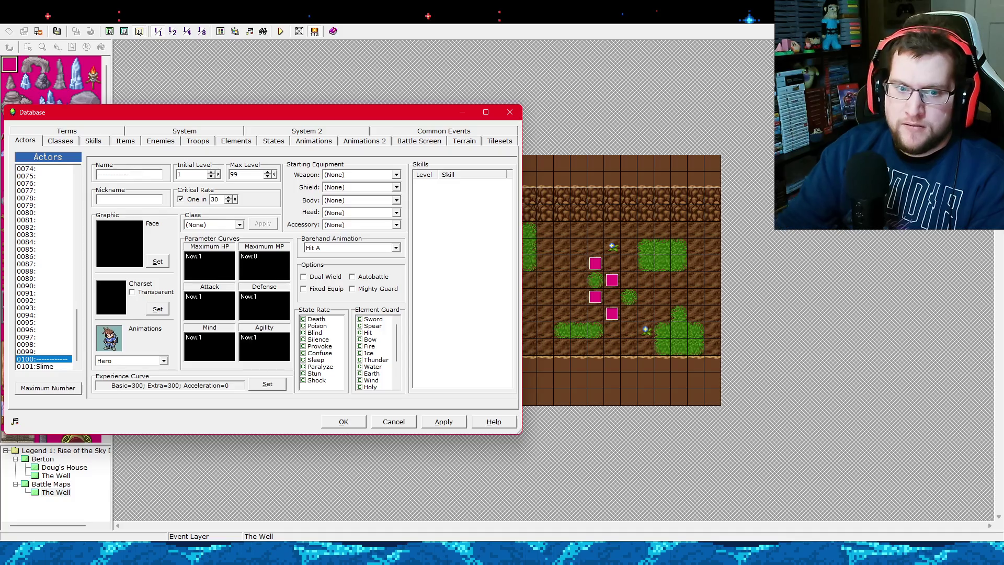
click(443, 422)
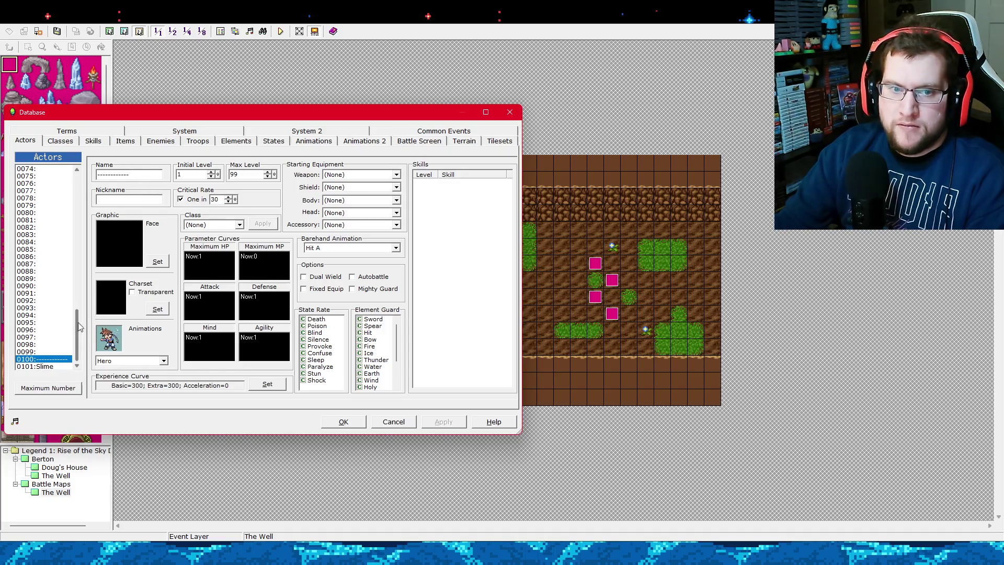
drag(78, 326, 91, 215)
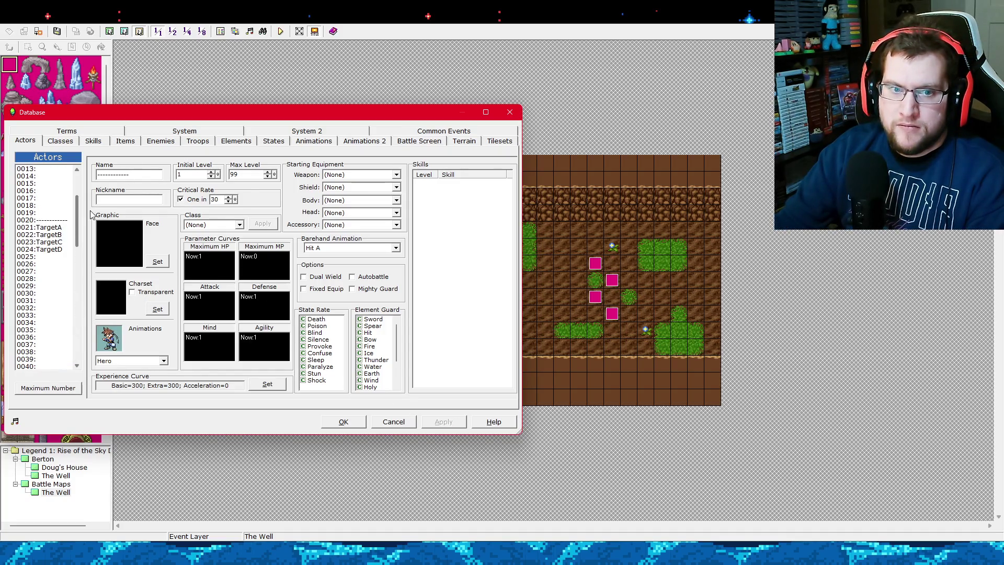
click(45, 301)
Step through the empty slots after the targets and name actor 0031 with a dash separator.
click(59, 235)
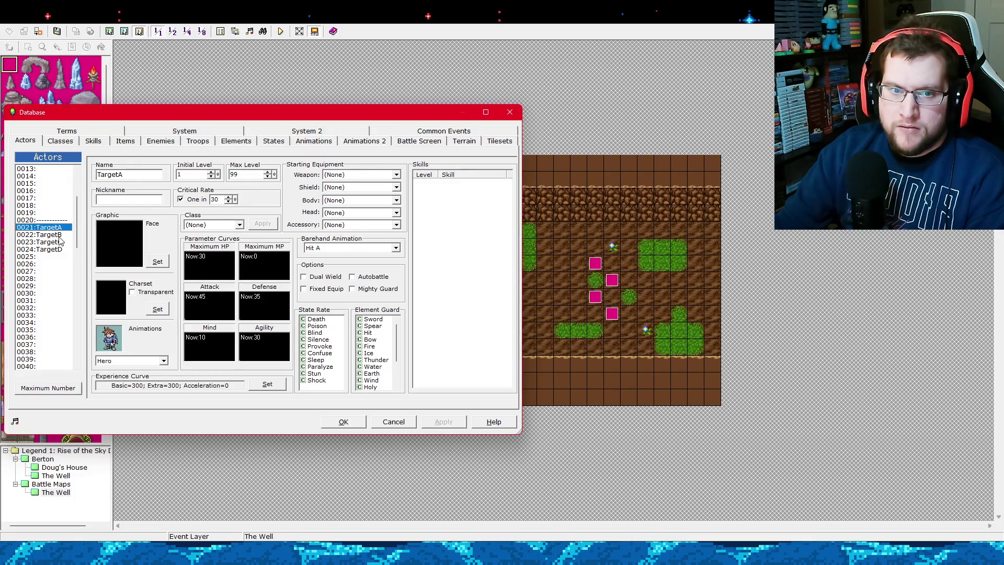
click(42, 300)
click(38, 293)
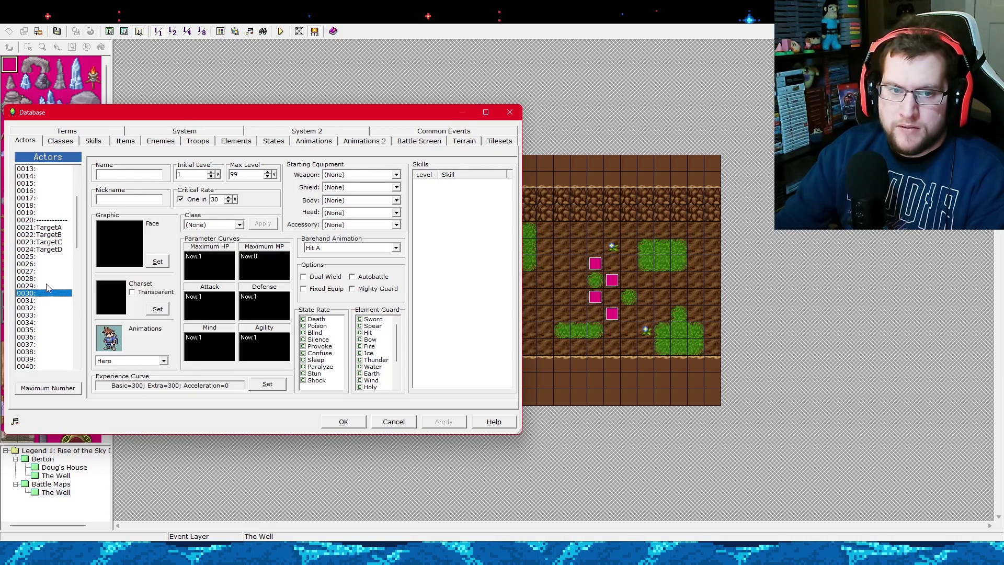
click(50, 235)
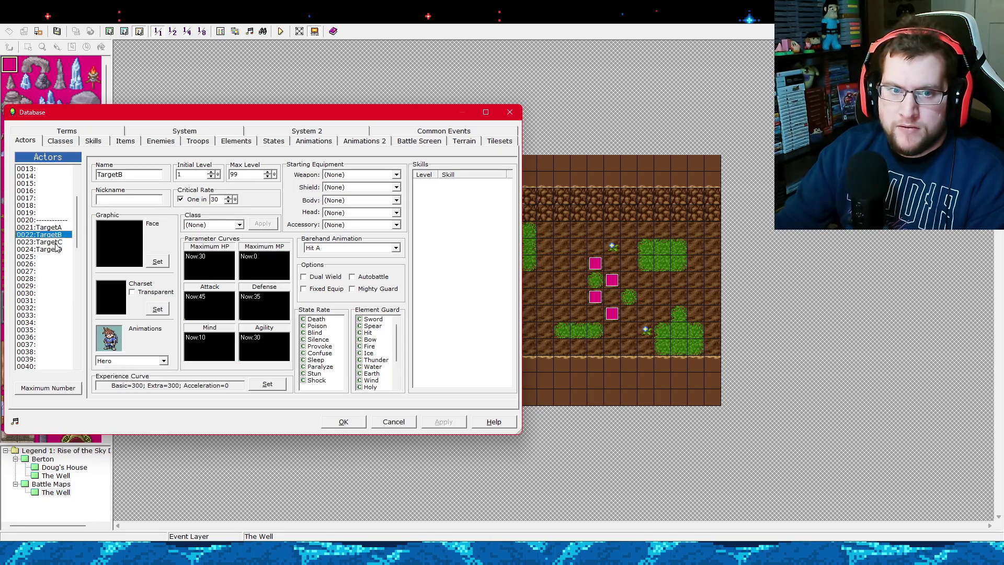
click(52, 249)
click(56, 257)
click(56, 264)
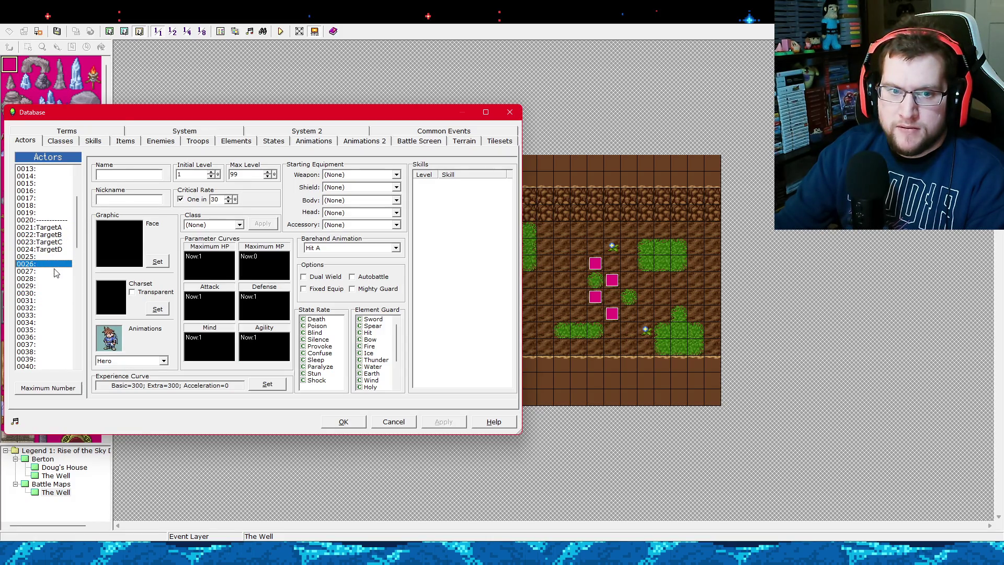
click(55, 272)
click(51, 278)
click(47, 286)
click(47, 294)
click(47, 301)
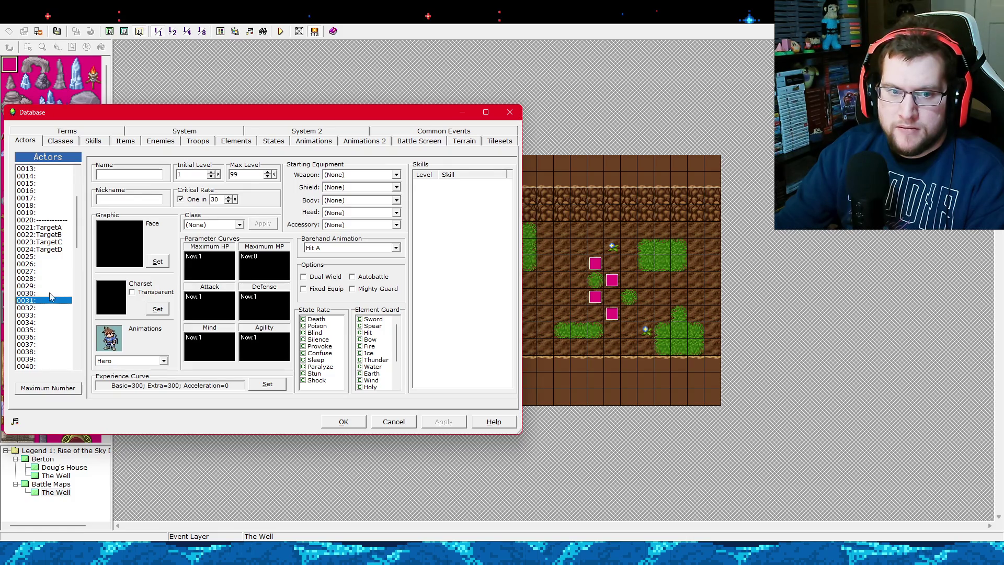
click(125, 176)
text(------------)
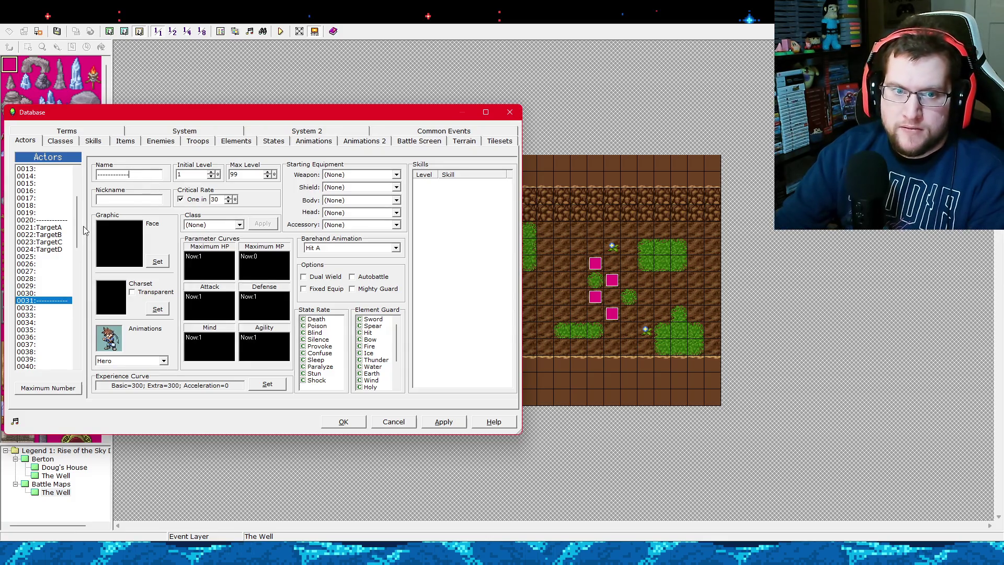
Move the Slime actor from slot 0101 into slot 0032 and apply the changes.
drag(79, 230, 61, 363)
key(shift+Home)
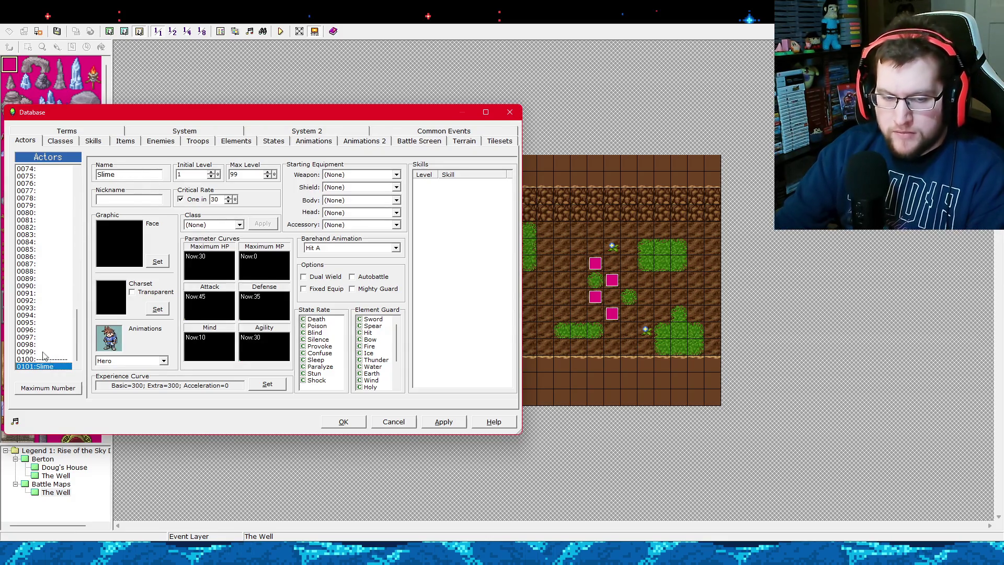
key(BackSpace)
scroll(44, 302, up, 11)
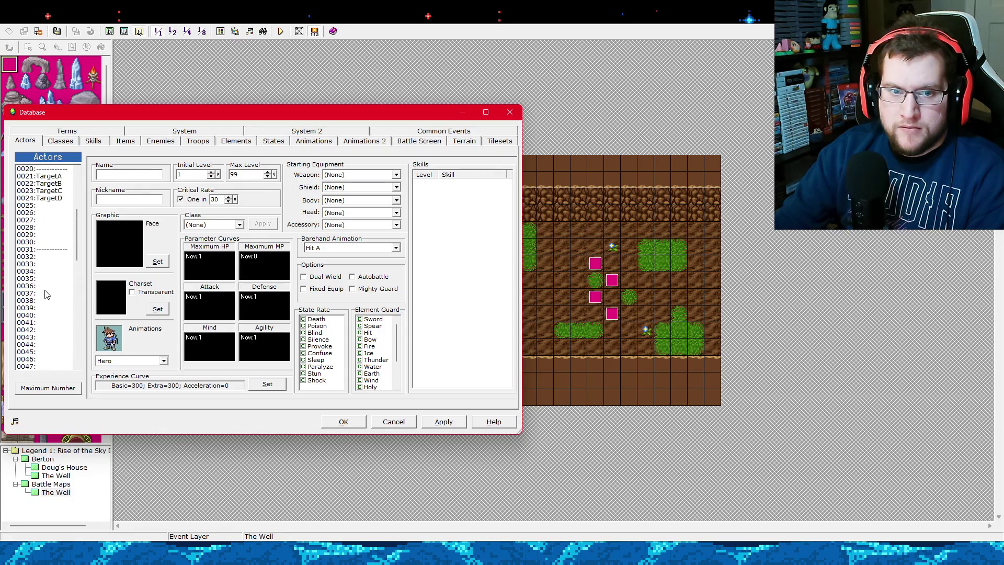
scroll(47, 298, up, 7)
click(52, 256)
drag(75, 250, 76, 360)
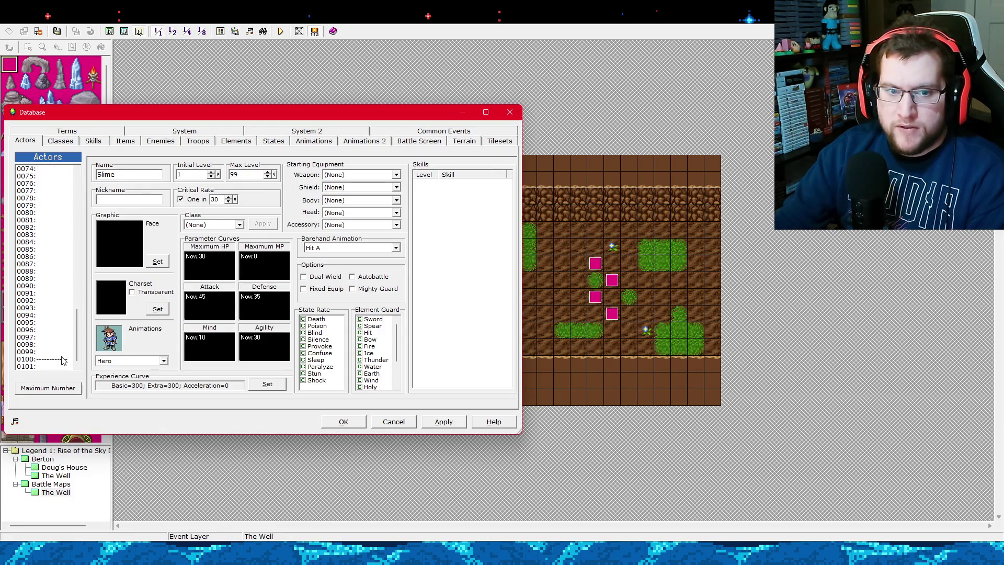
click(67, 360)
scroll(44, 340, up, 20)
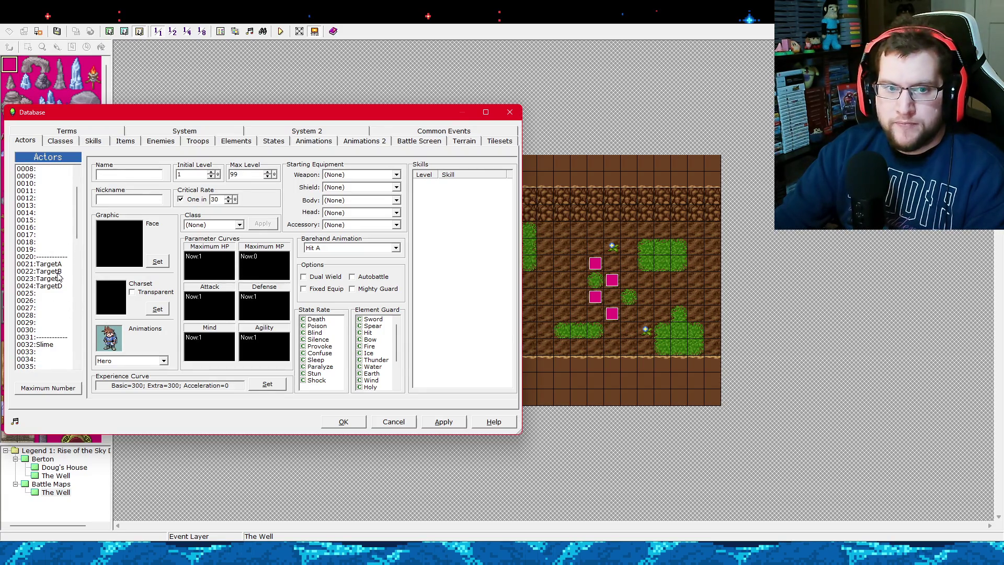
click(58, 264)
click(443, 421)
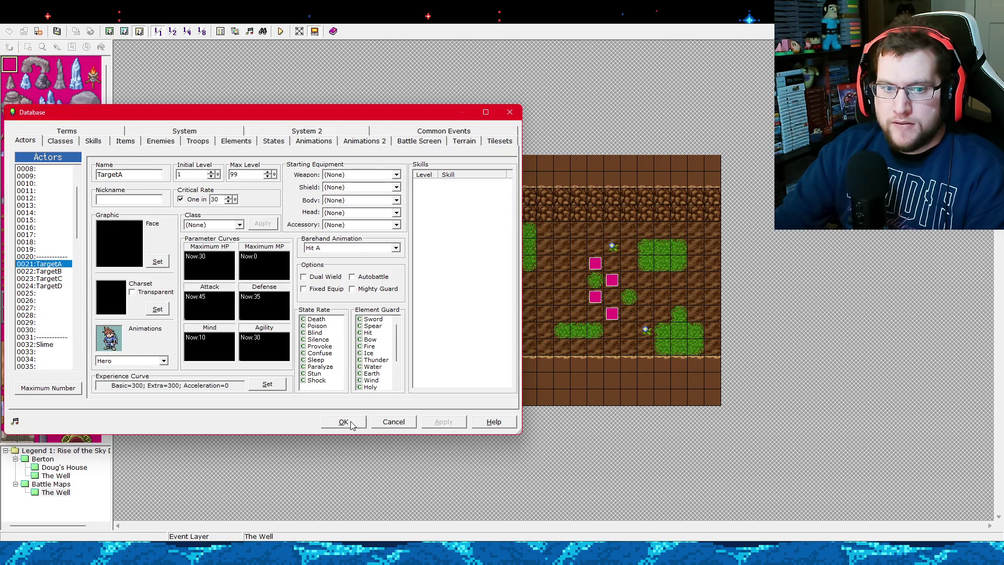
Review the TargetA–TargetD and Slime actor entries, then close the Database with OK.
scroll(79, 293, down, 2)
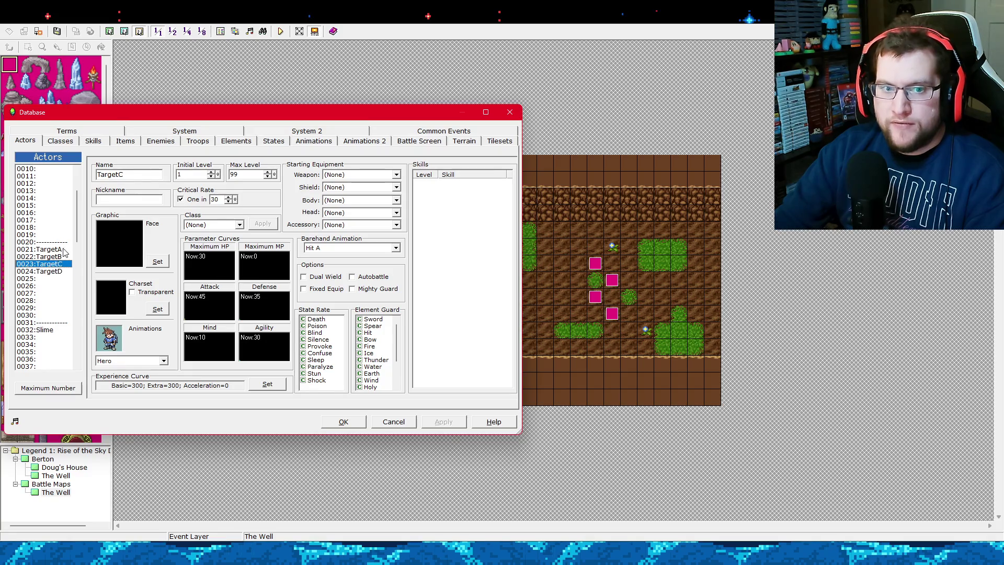
click(45, 330)
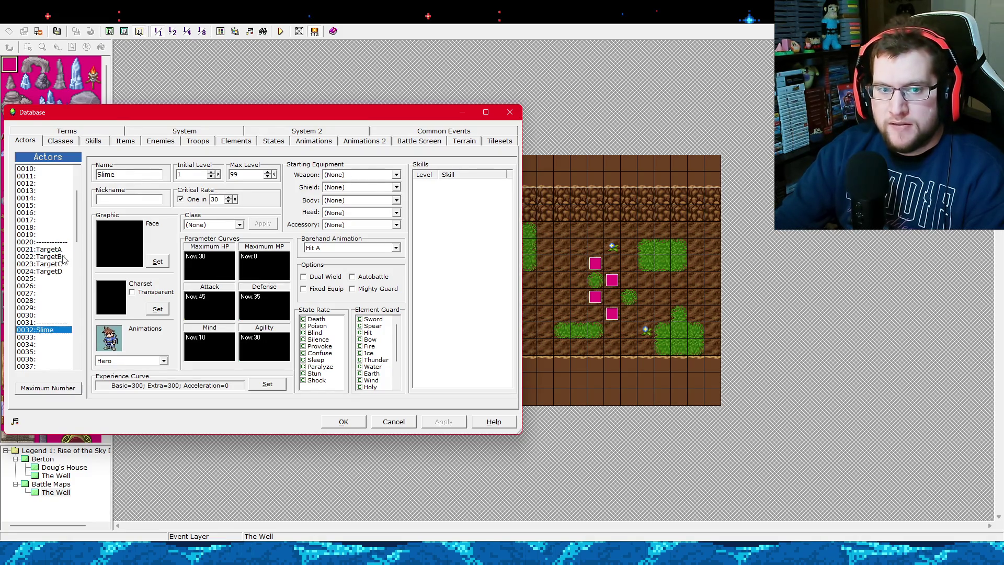
click(45, 250)
click(59, 251)
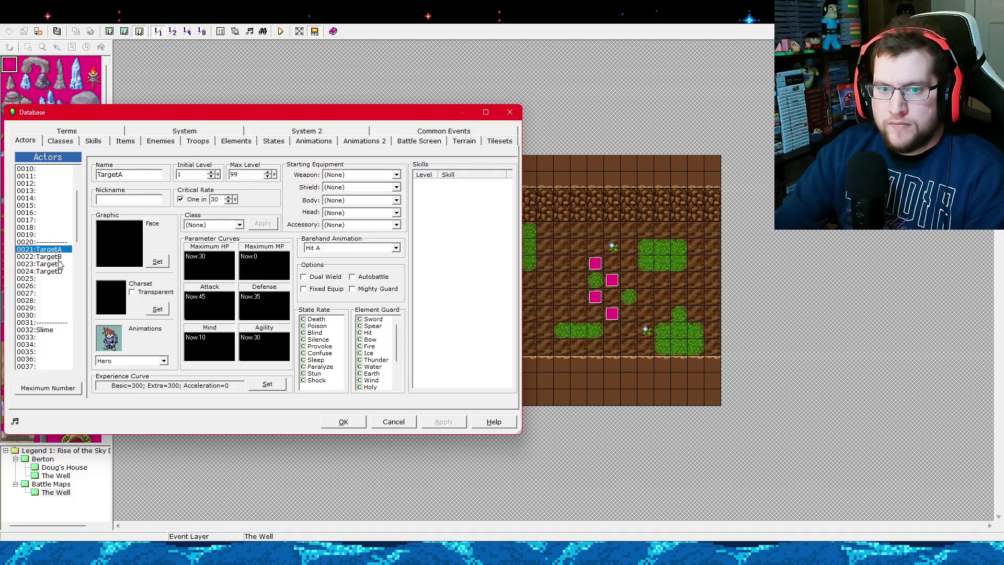
click(58, 282)
click(58, 250)
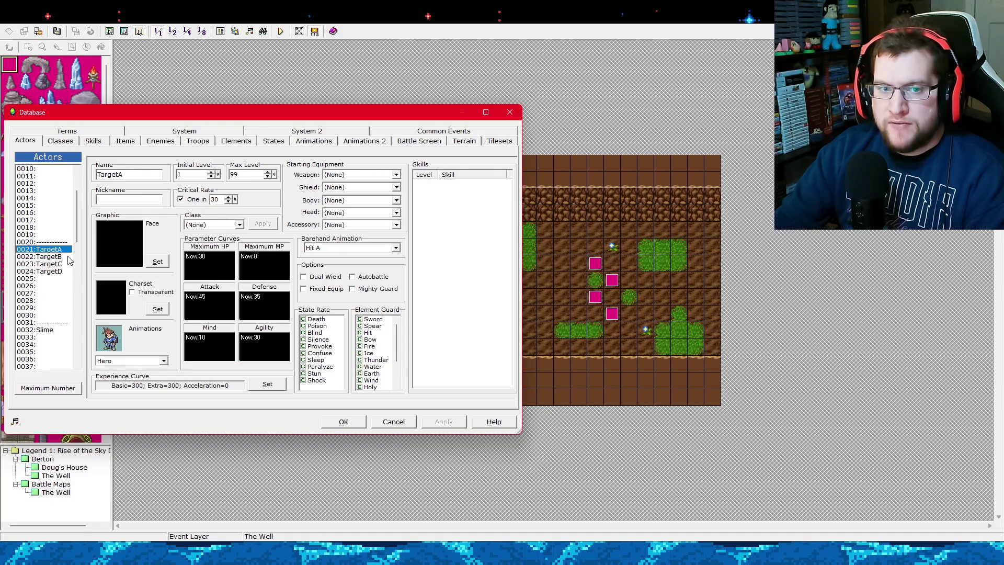
scroll(76, 229, down, 3)
click(65, 264)
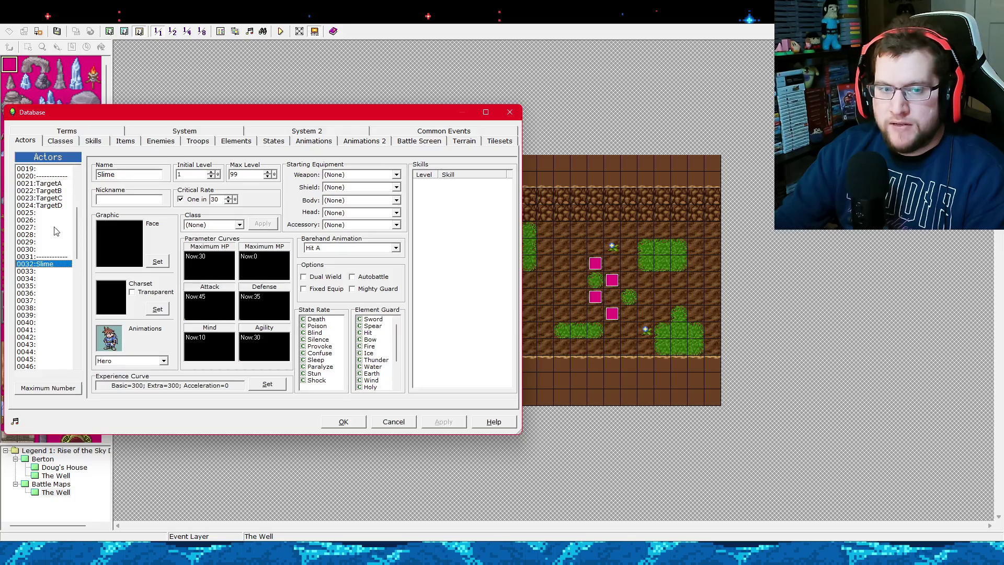
click(58, 191)
click(57, 184)
click(52, 264)
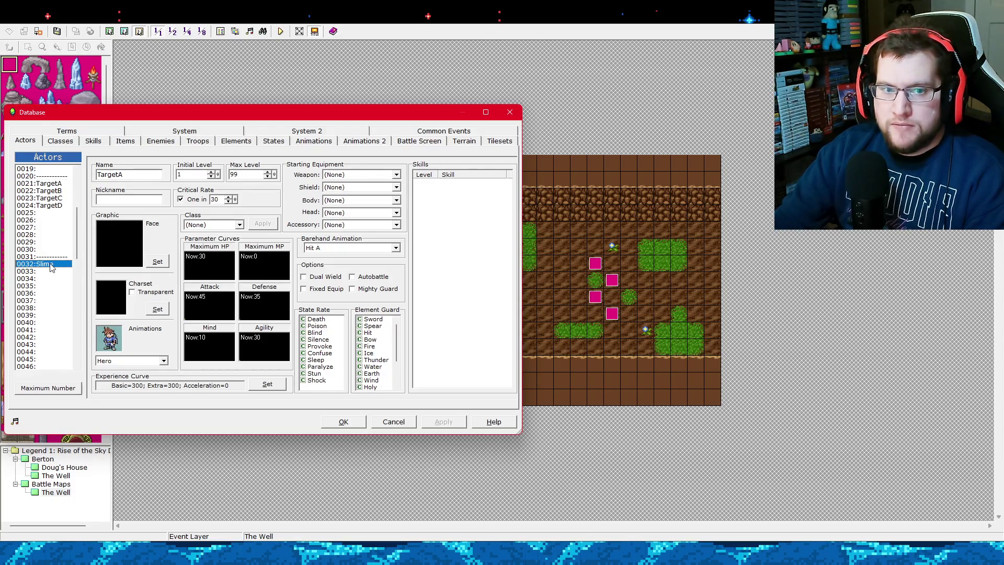
click(341, 420)
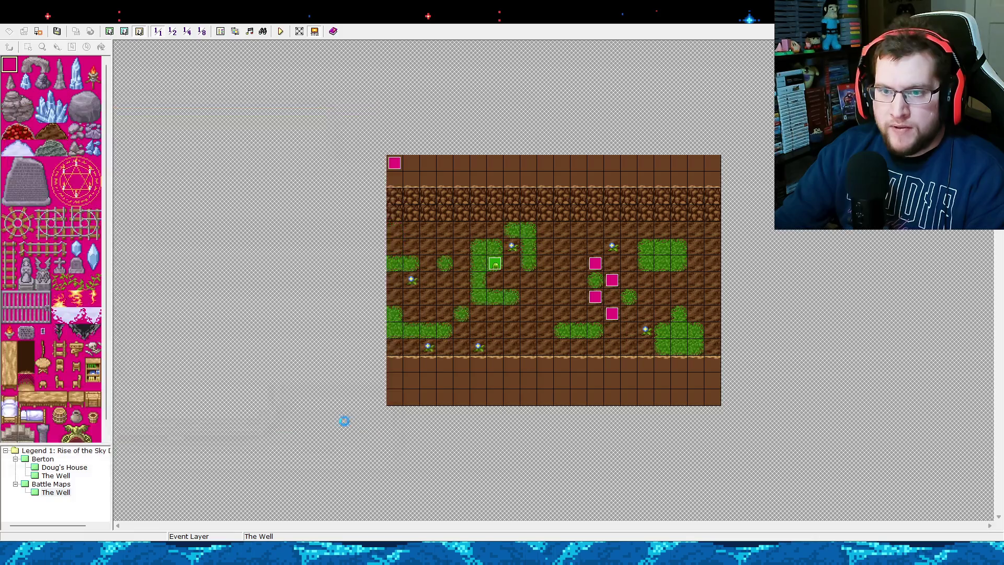
Reopen the Database on the 0003:Starting Stats Set common event.
click(220, 31)
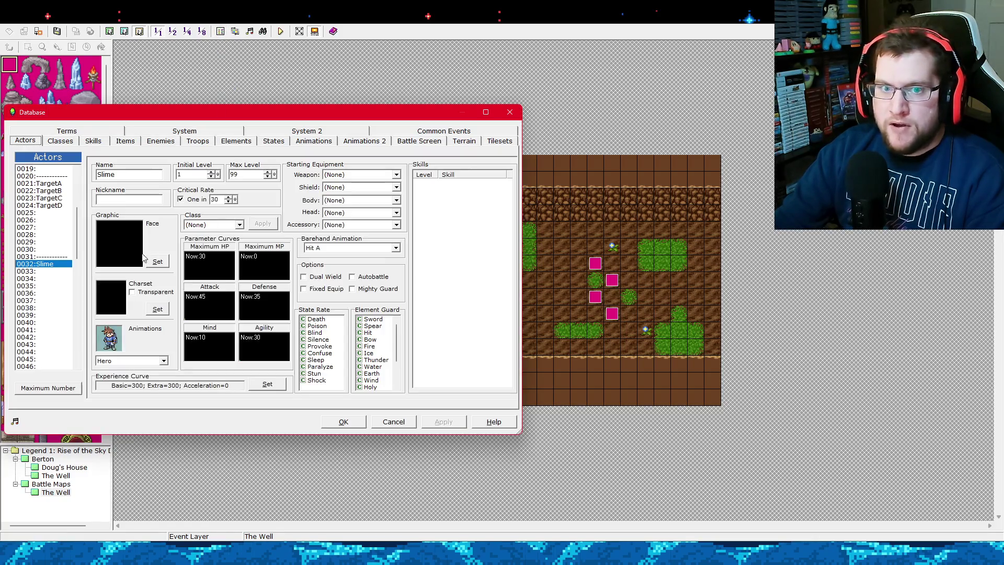
click(215, 134)
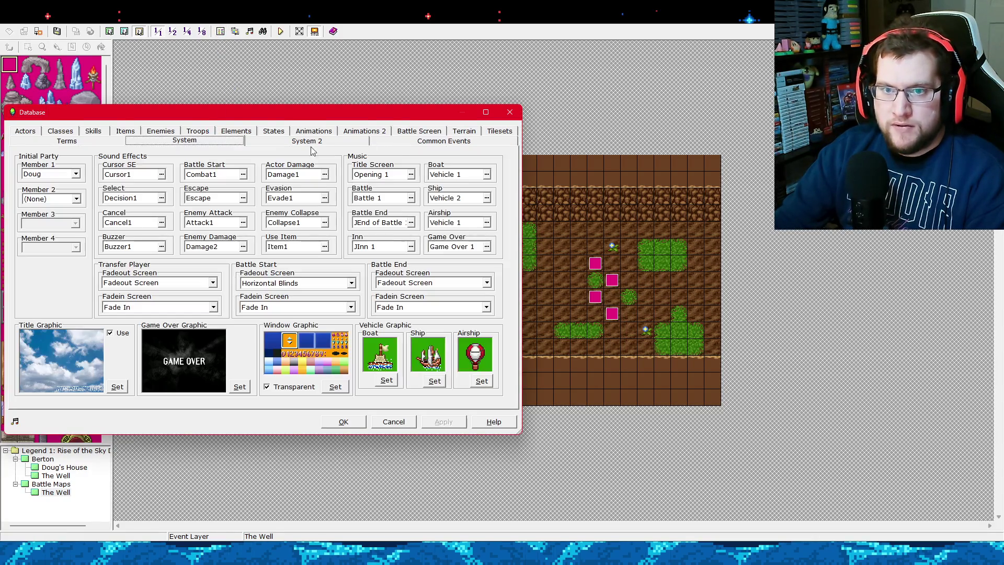
click(456, 141)
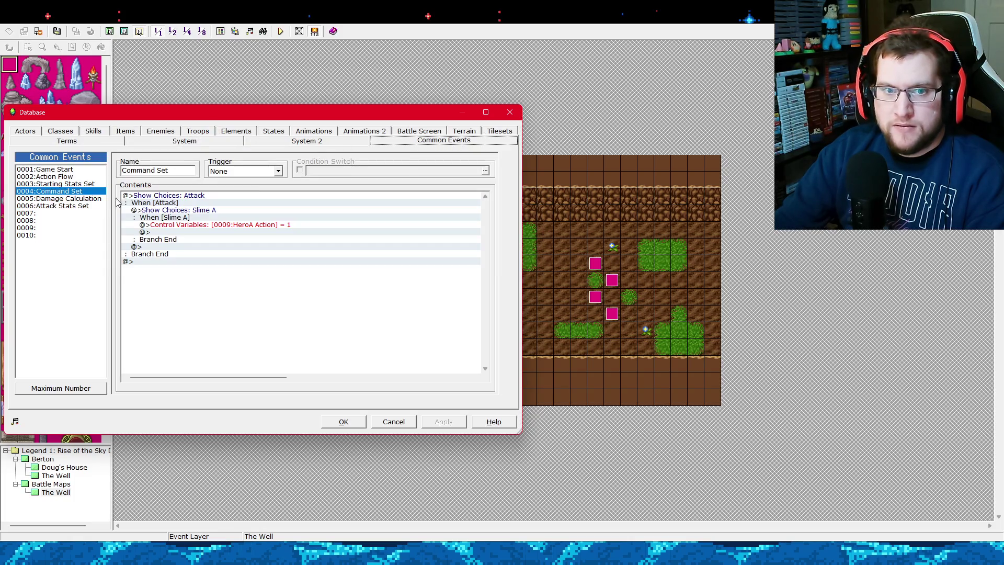
click(86, 183)
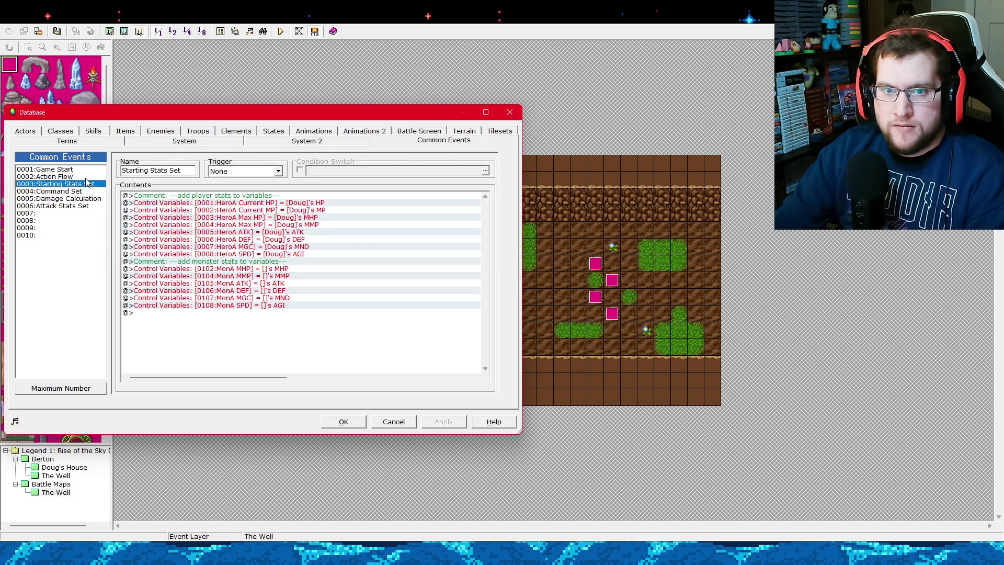
Inspect the MonA MHP Control Variables command without changes, then insert a new command there.
click(264, 269)
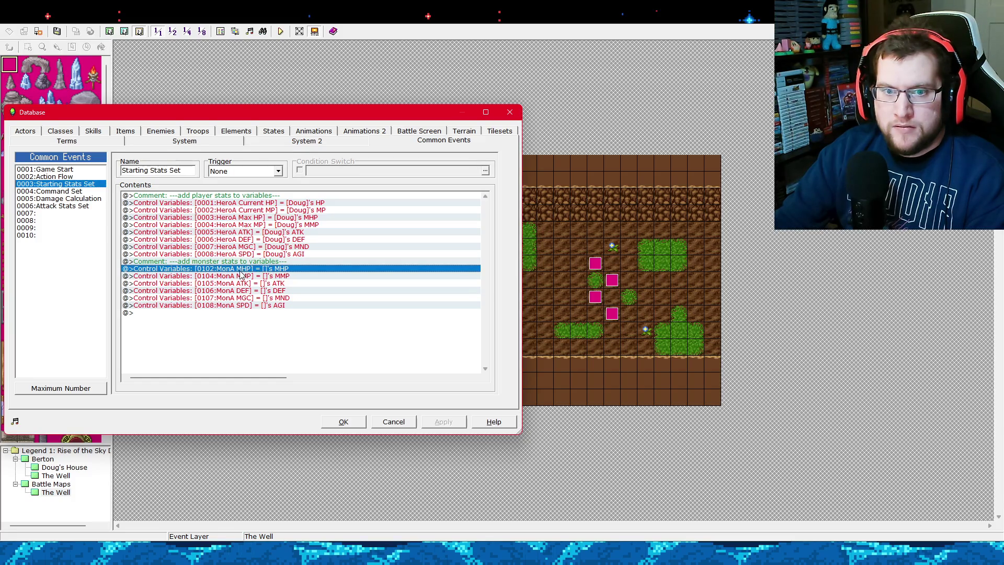
right_click(243, 272)
click(259, 286)
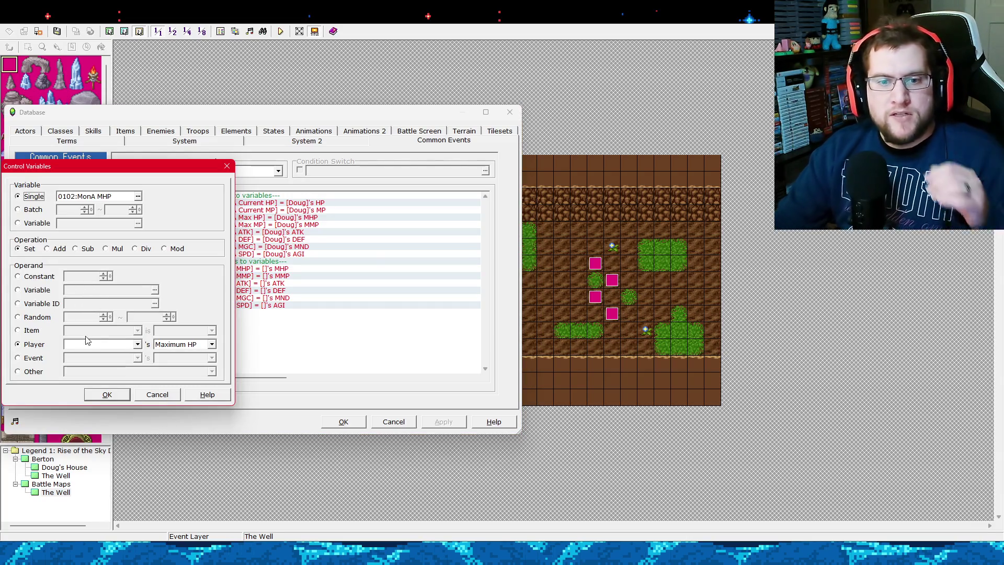
click(156, 394)
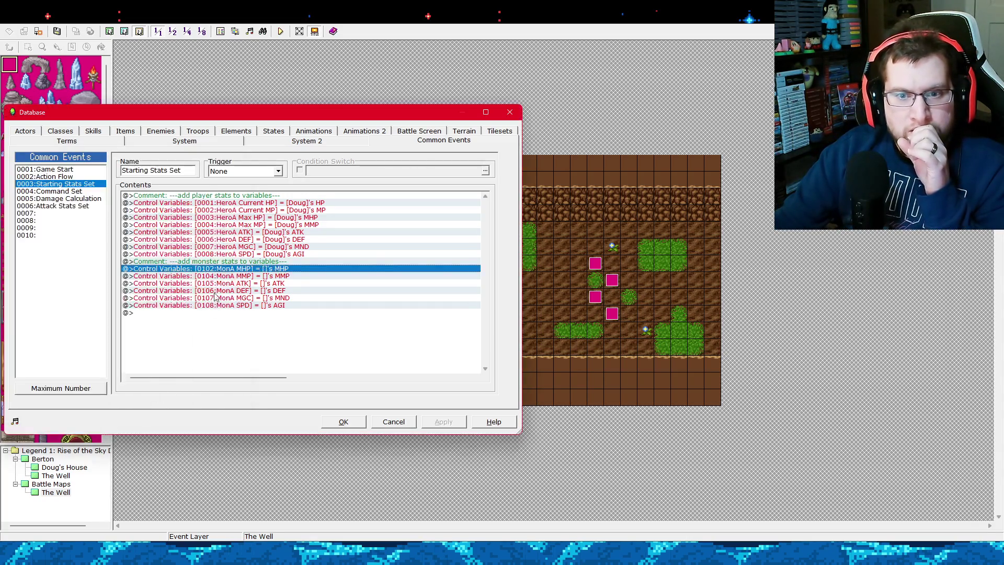
right_click(229, 272)
click(243, 277)
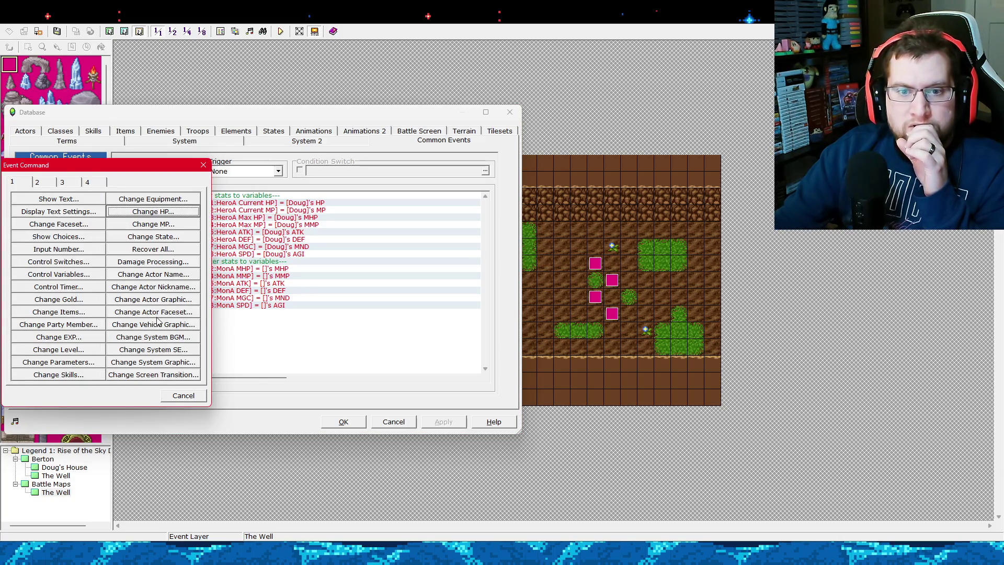
Explore the Change Parameters target options, leaving fixed actor Doug selected.
click(92, 363)
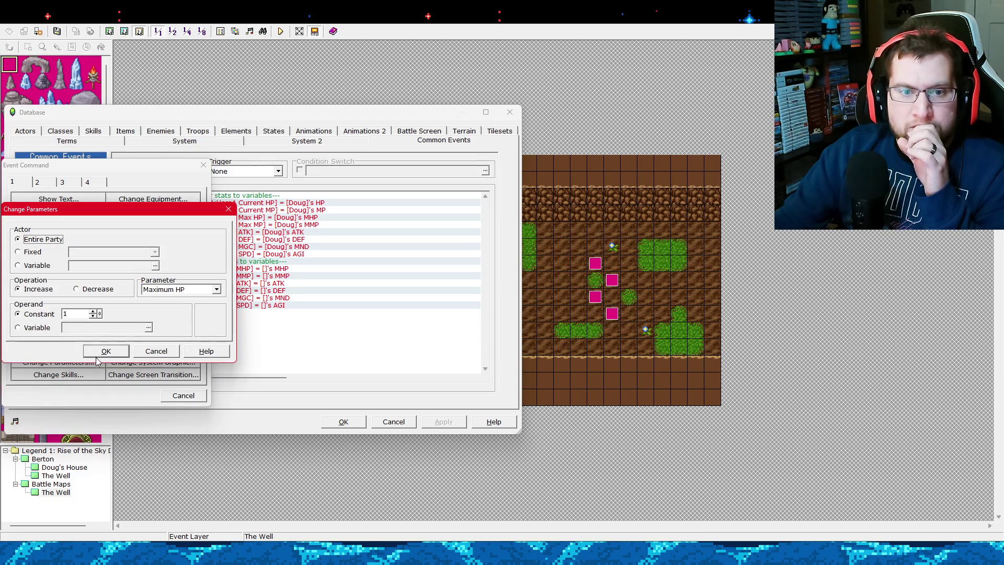
click(45, 255)
click(38, 266)
click(38, 254)
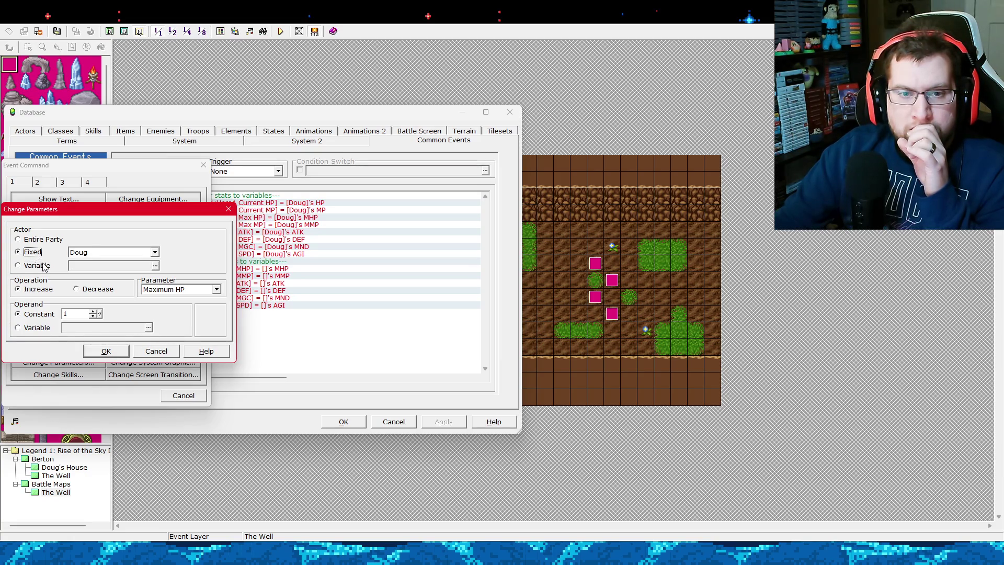
drag(81, 212, 398, 188)
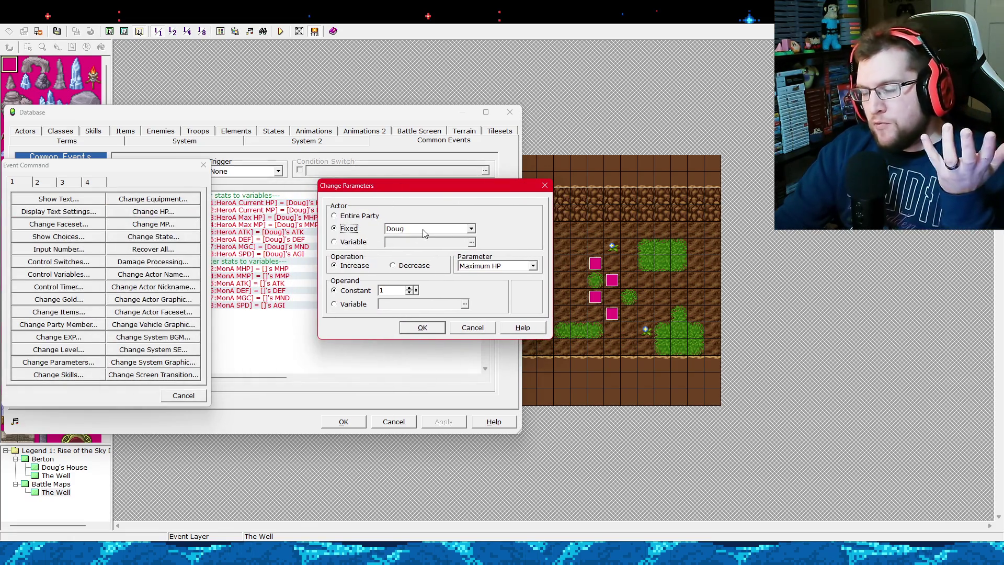
click(448, 229)
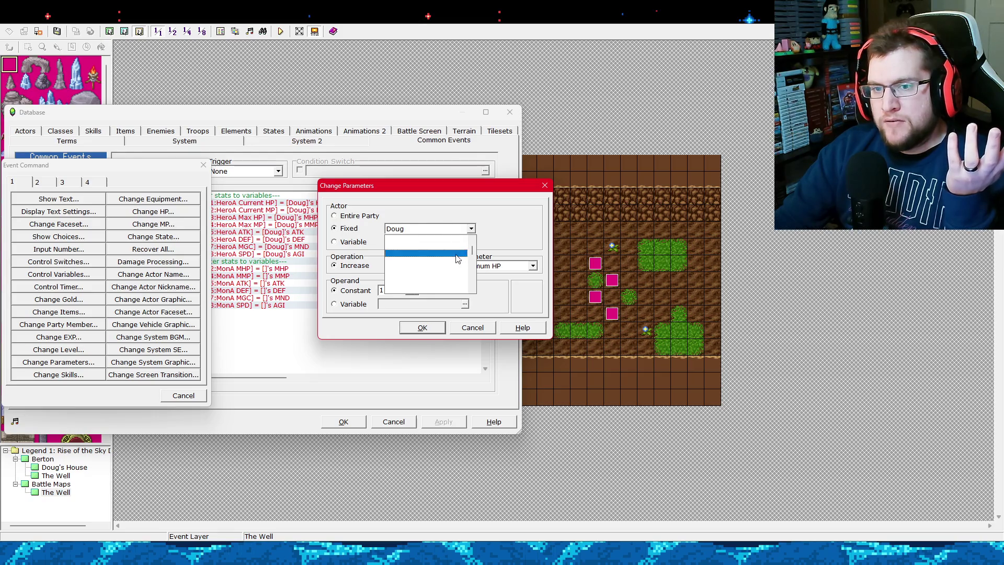
scroll(431, 272, down, 3)
scroll(431, 272, up, 2)
click(403, 238)
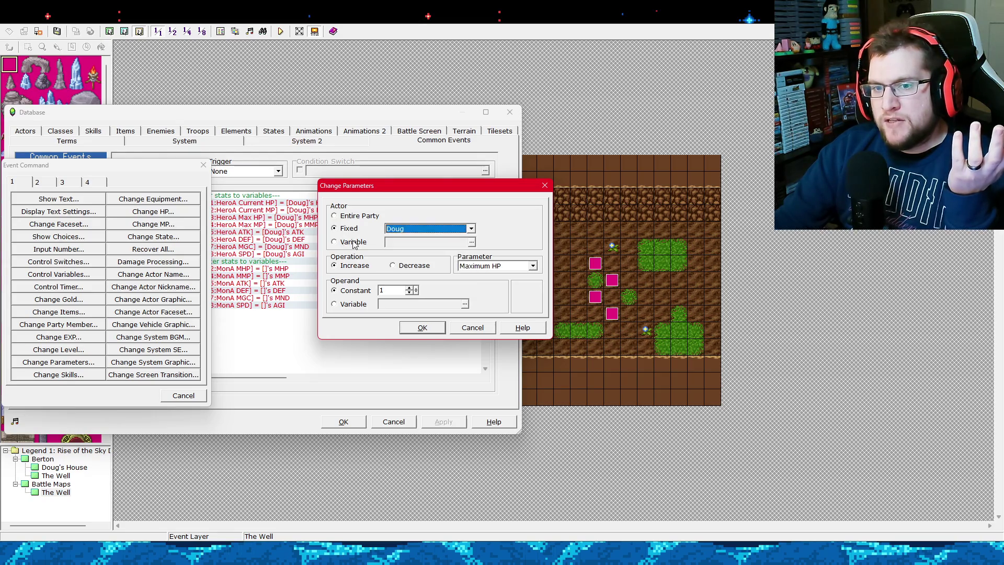
click(349, 242)
click(361, 230)
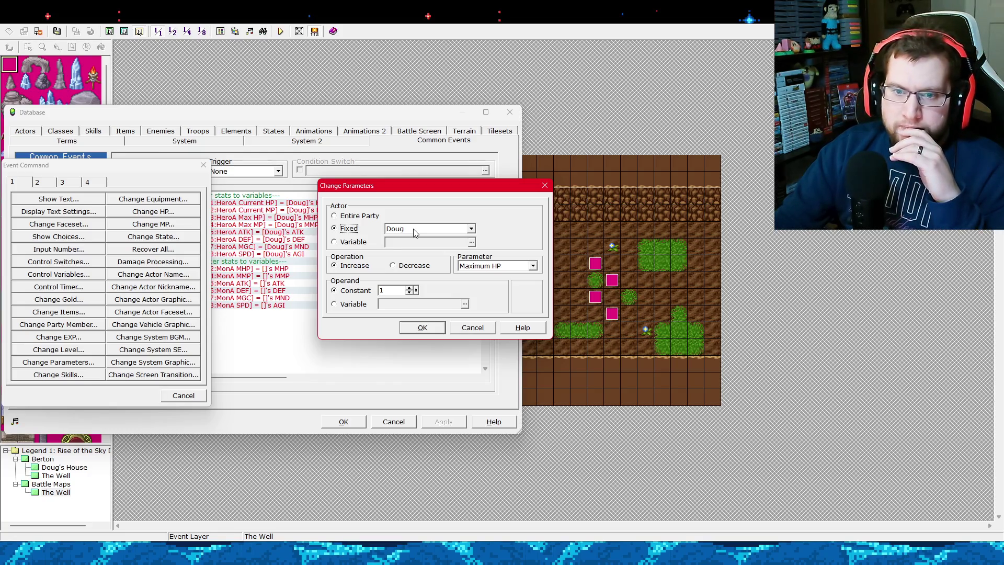
Try increasing TargetA's Maximum HP by variable HeroA Current HP, then cancel the command.
click(418, 230)
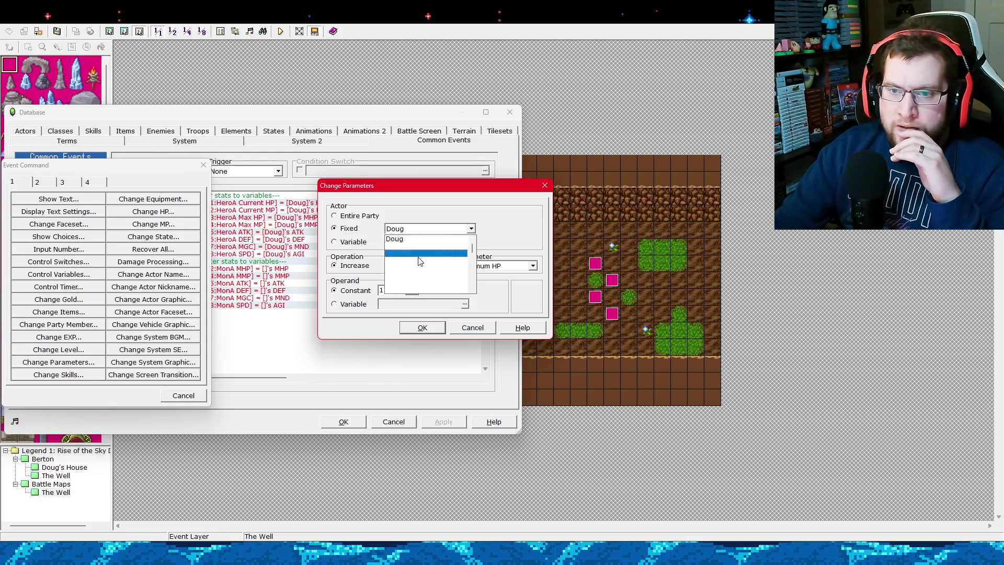
click(412, 277)
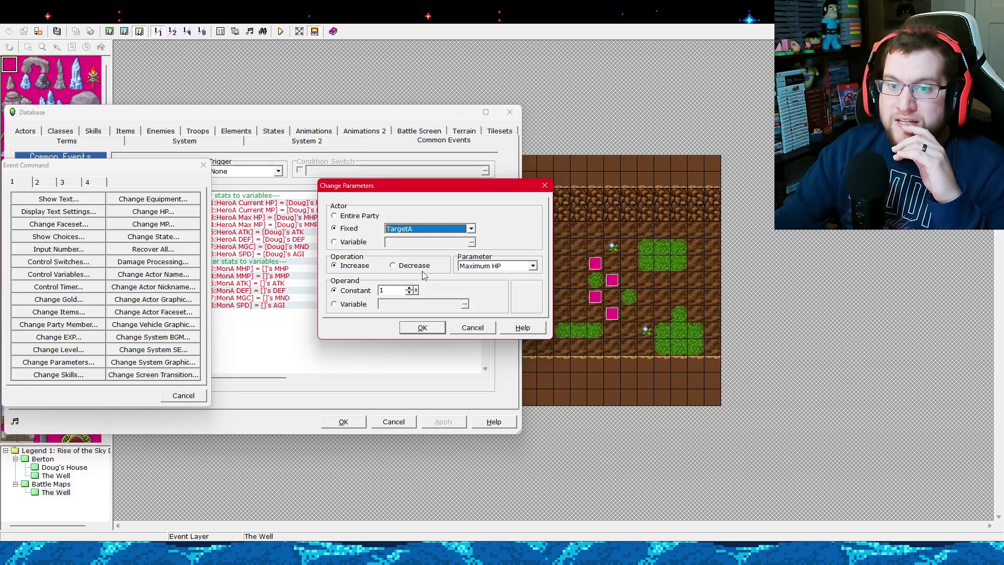
click(420, 268)
click(372, 268)
click(355, 304)
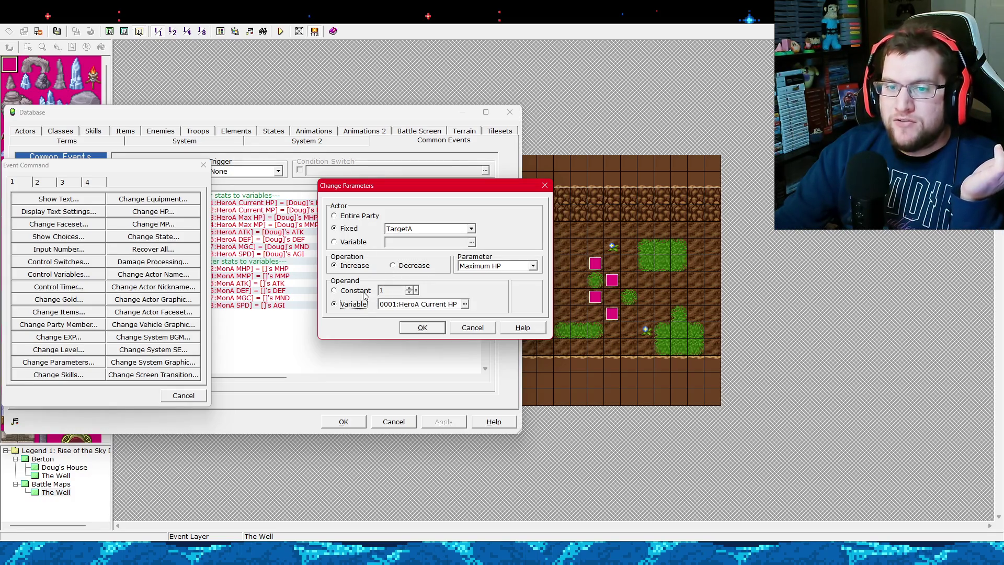
click(363, 292)
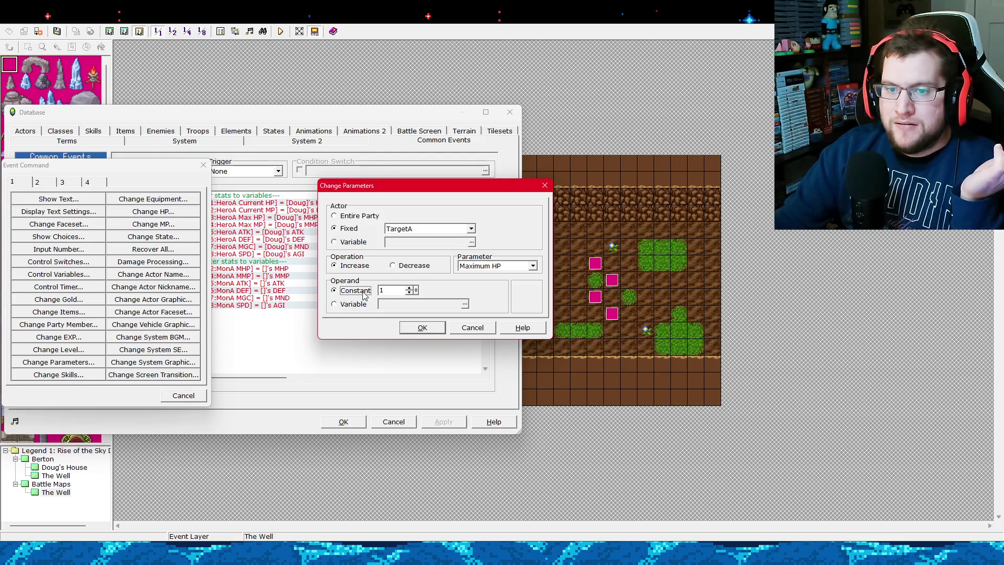
click(356, 304)
click(532, 265)
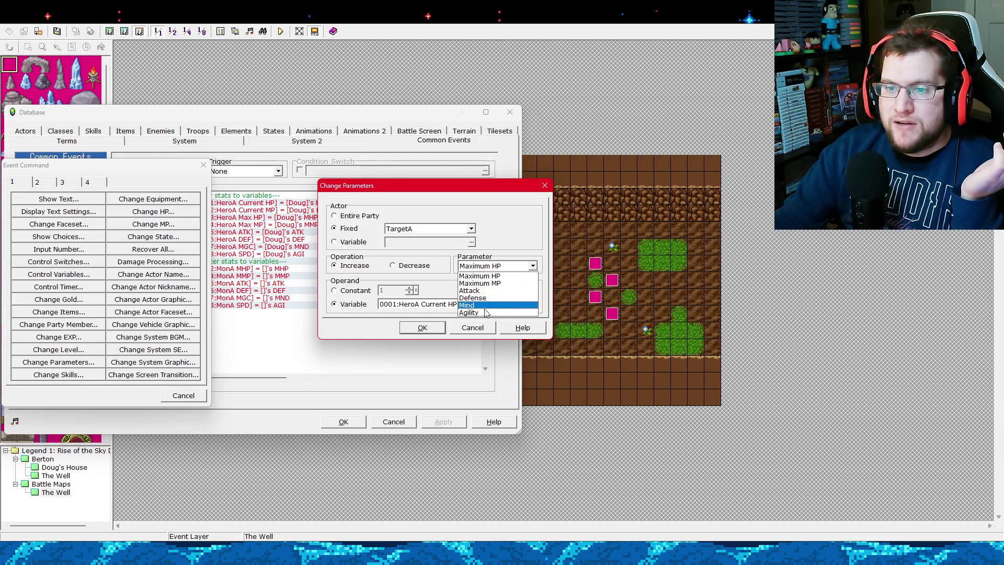
click(501, 275)
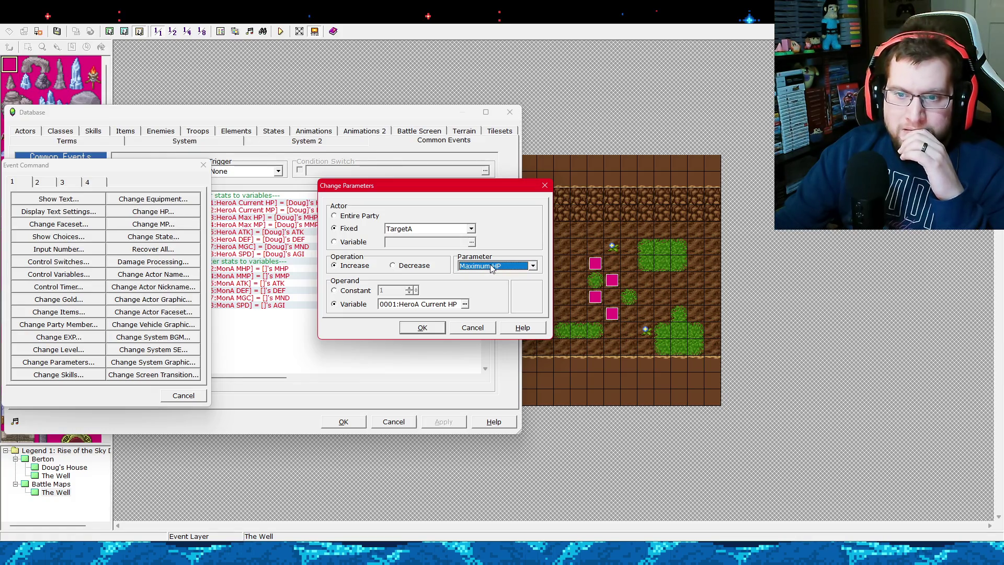
click(465, 305)
click(131, 360)
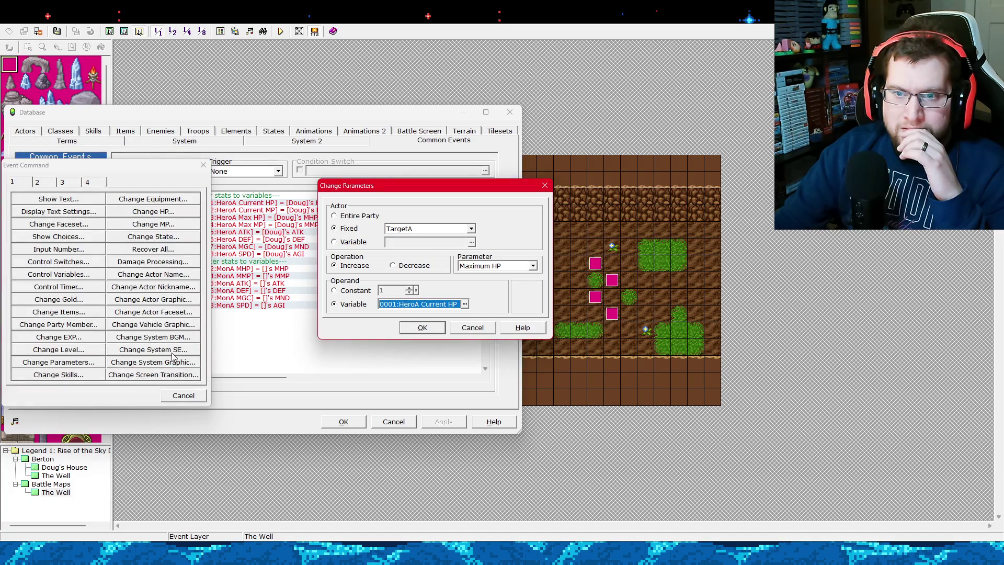
click(472, 328)
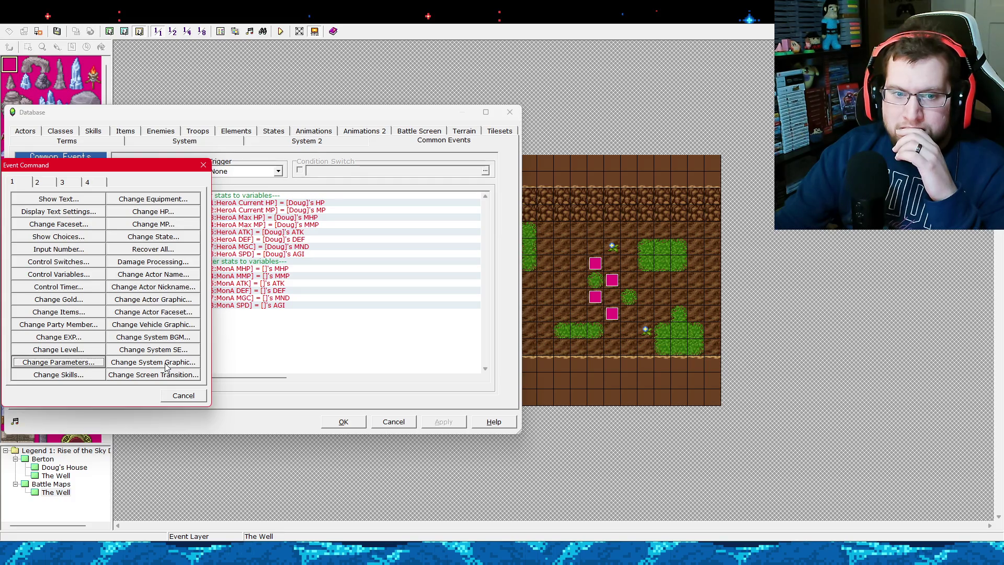
Preview Change Party Members, then browse Control Variables' variable list (0081–0100) without changing it.
click(91, 325)
click(140, 331)
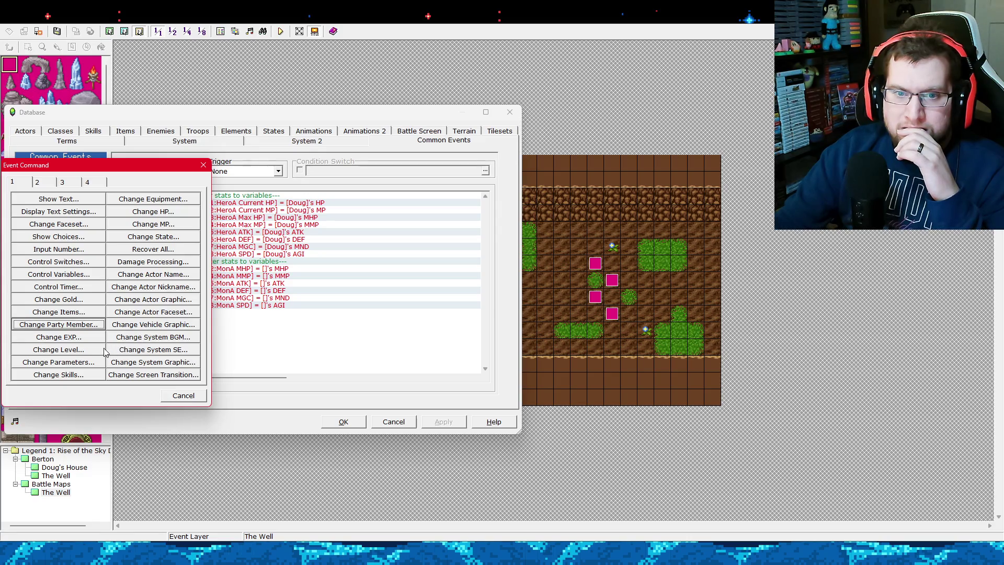
click(80, 278)
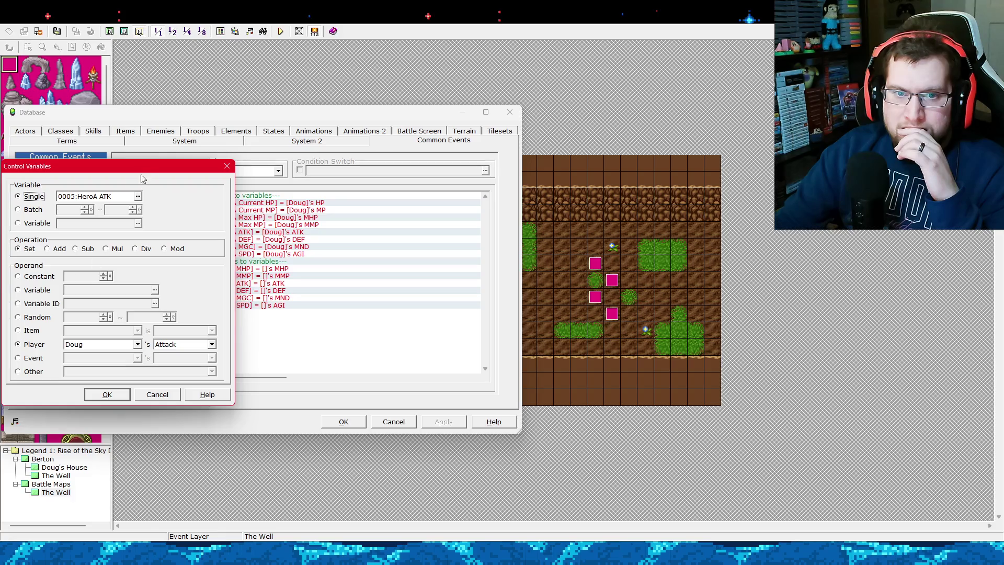
drag(143, 172, 664, 179)
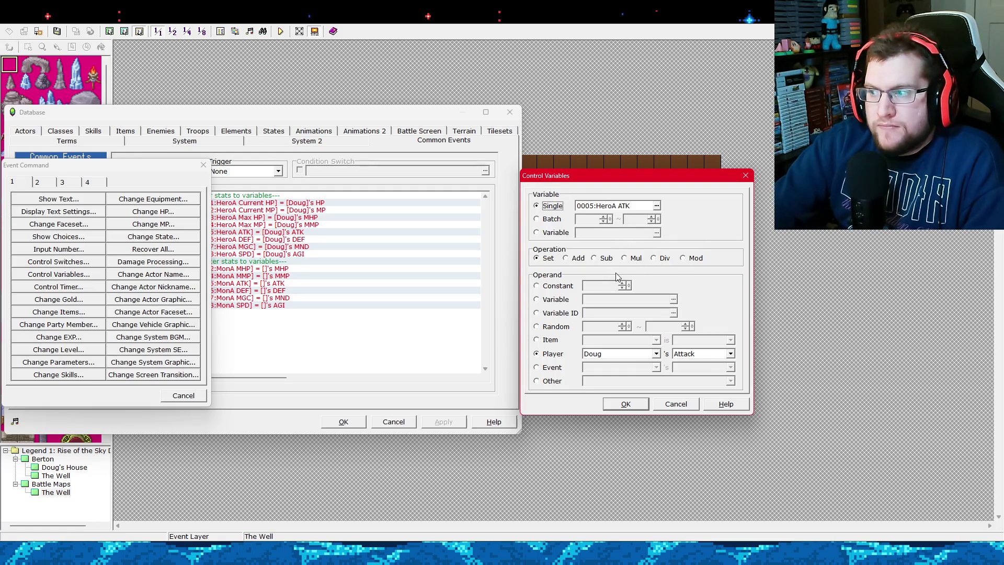
click(656, 205)
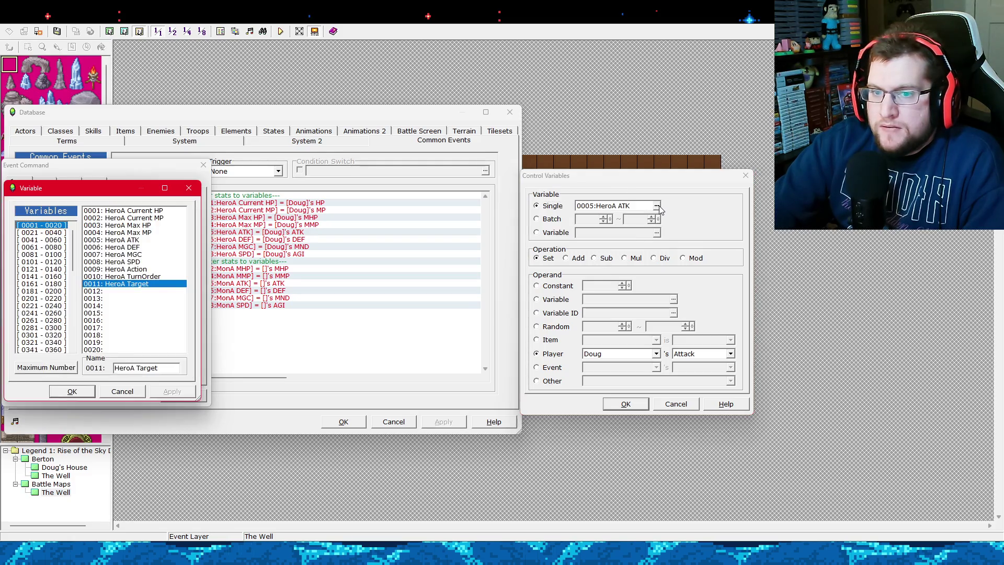
drag(47, 237, 58, 259)
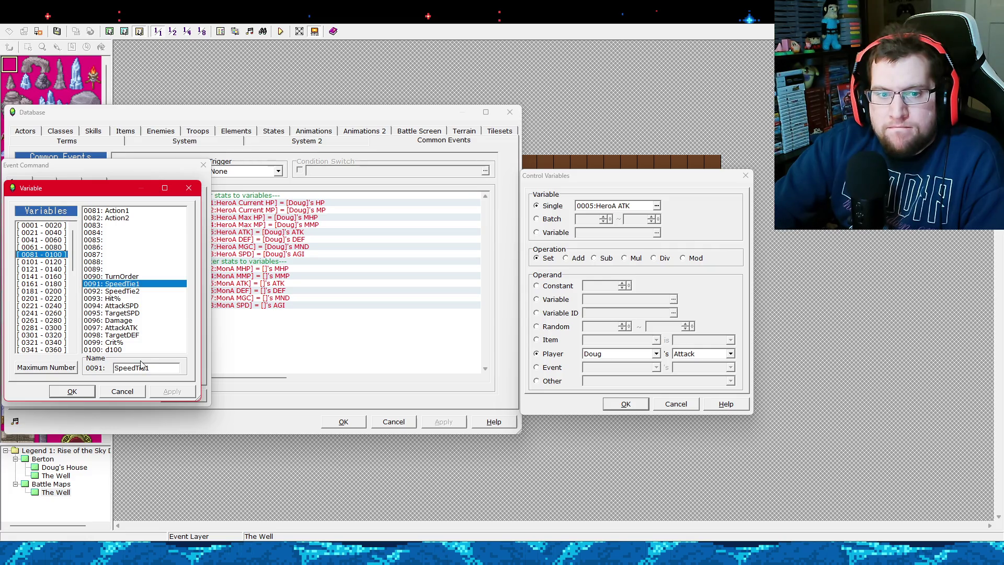
click(130, 391)
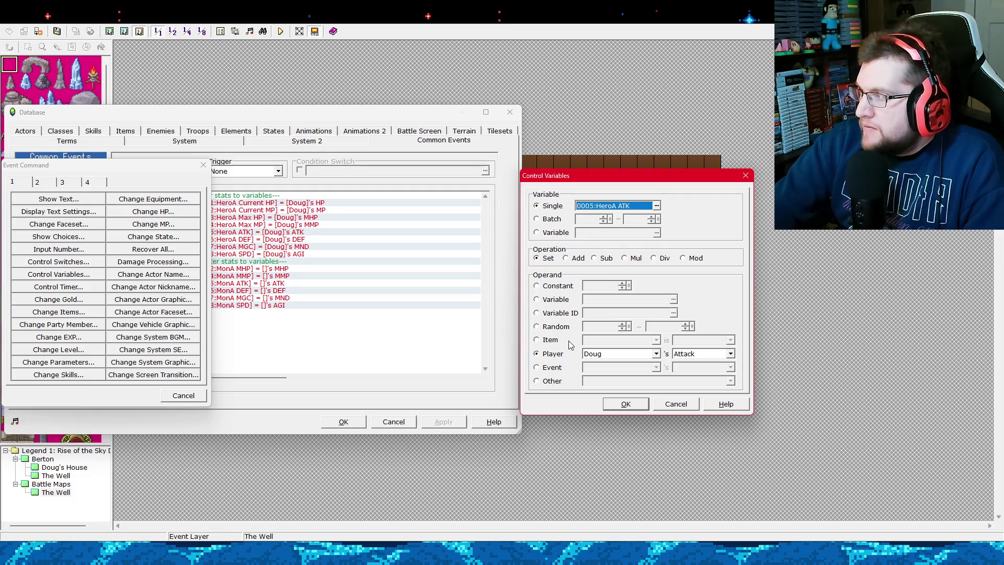
Keep HeroA ATK reading Doug's Attack as the actor-stat operand and confirm it.
click(640, 357)
click(640, 363)
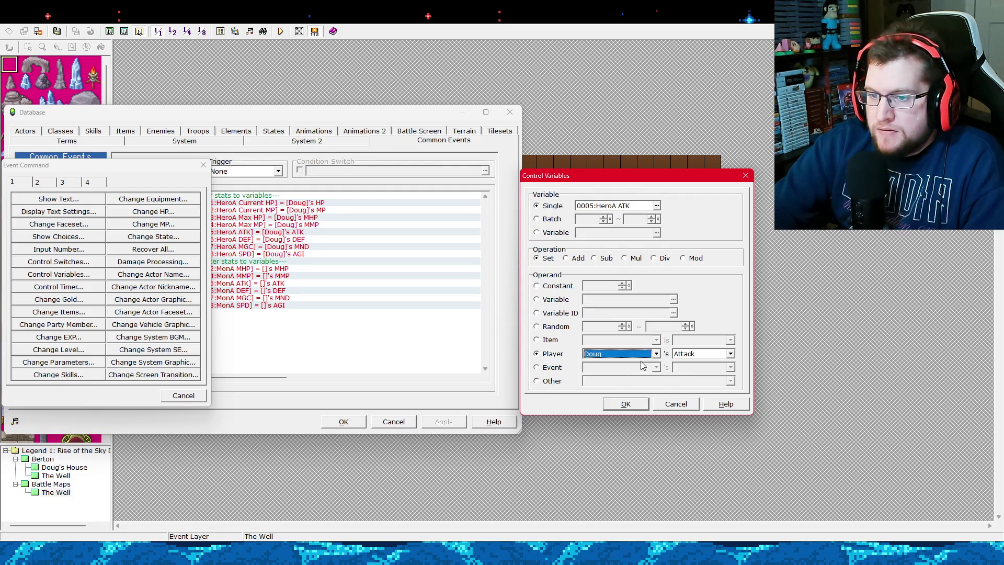
click(550, 343)
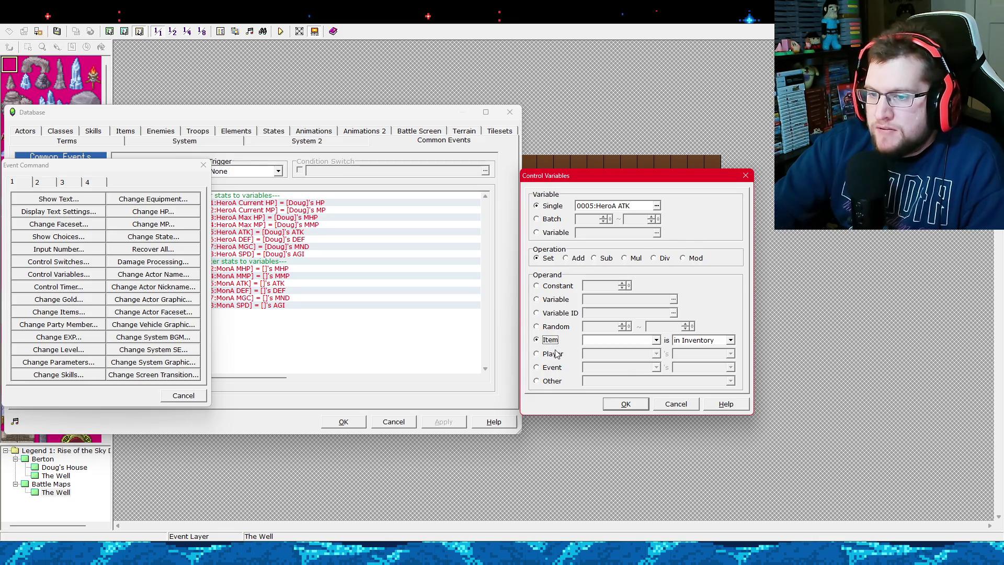
click(554, 355)
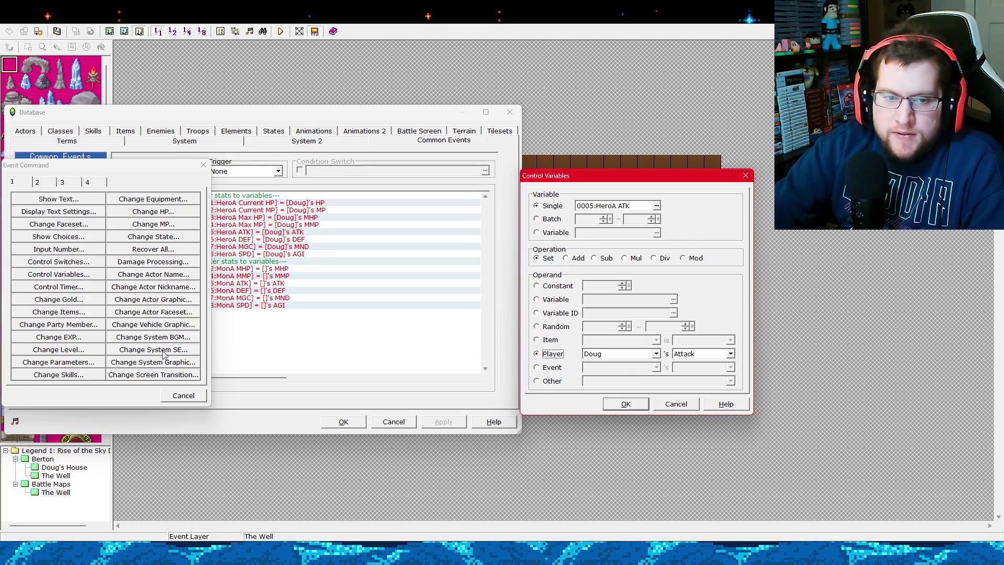
click(556, 367)
click(554, 356)
click(638, 356)
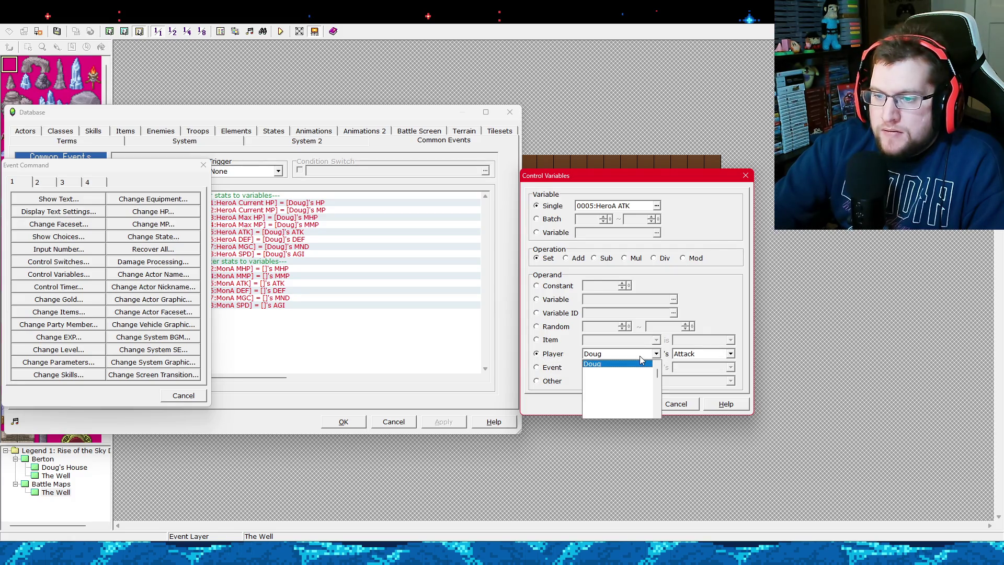
click(698, 355)
click(698, 356)
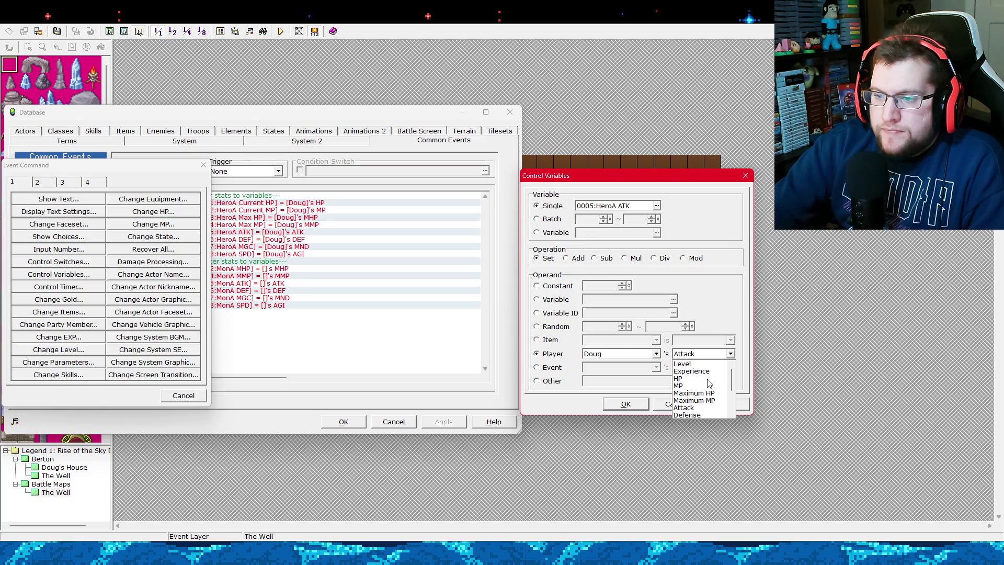
click(717, 355)
click(684, 405)
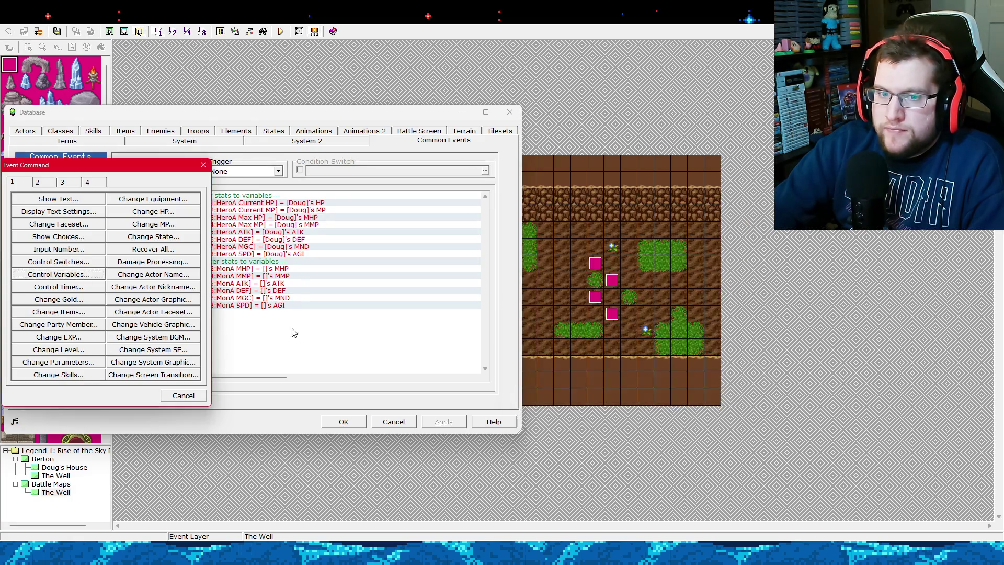
Close the command picker and inspect the MonA MHP command without changing it.
click(189, 396)
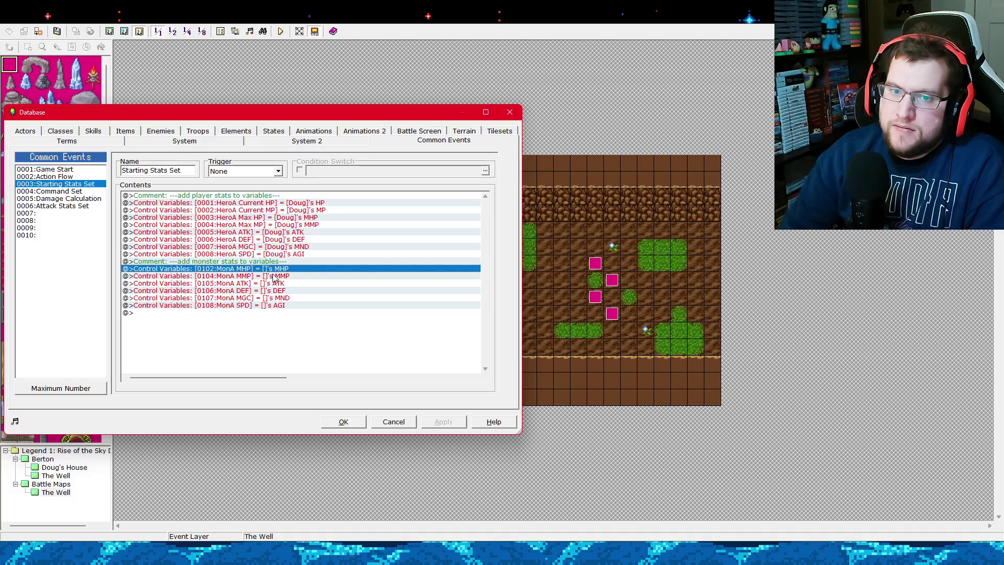
right_click(298, 275)
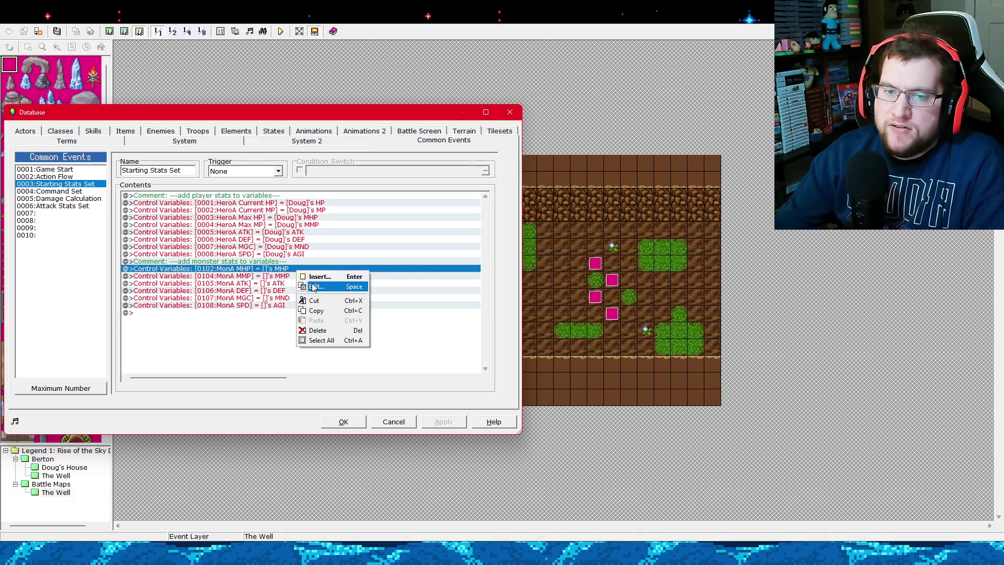
click(313, 287)
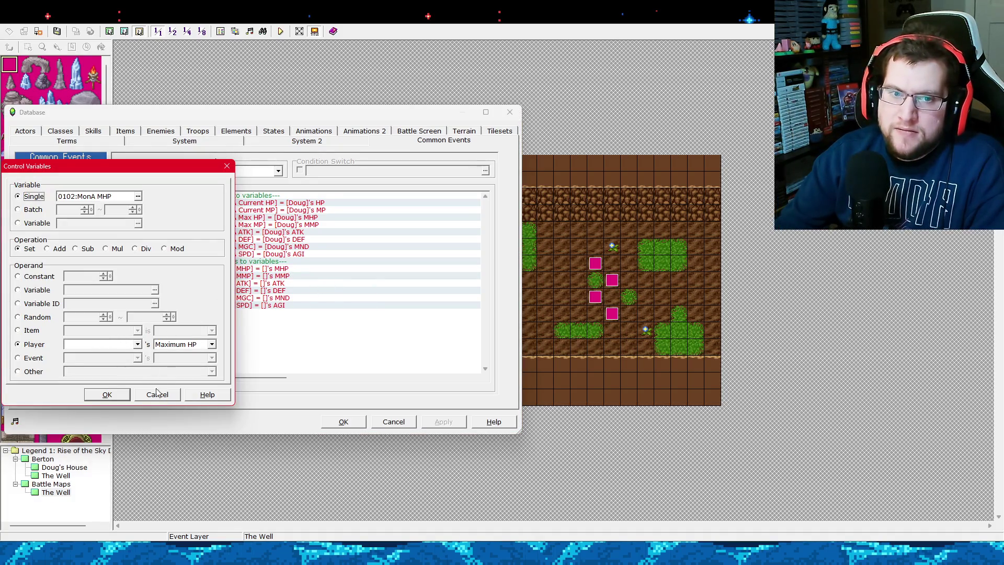
click(157, 394)
On a new line, preview Change Parameters target options and cancel it.
double_click(173, 313)
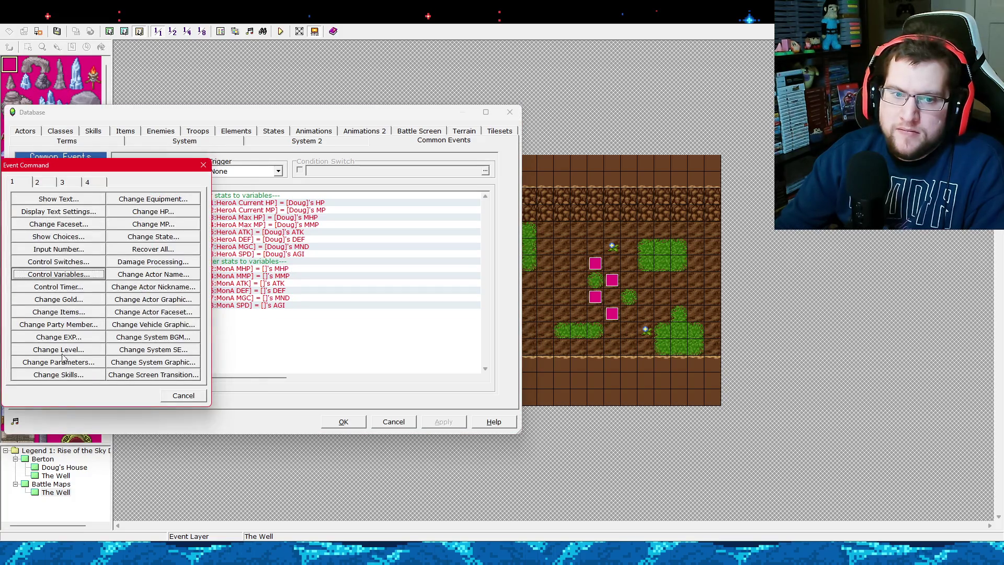
click(62, 359)
click(37, 265)
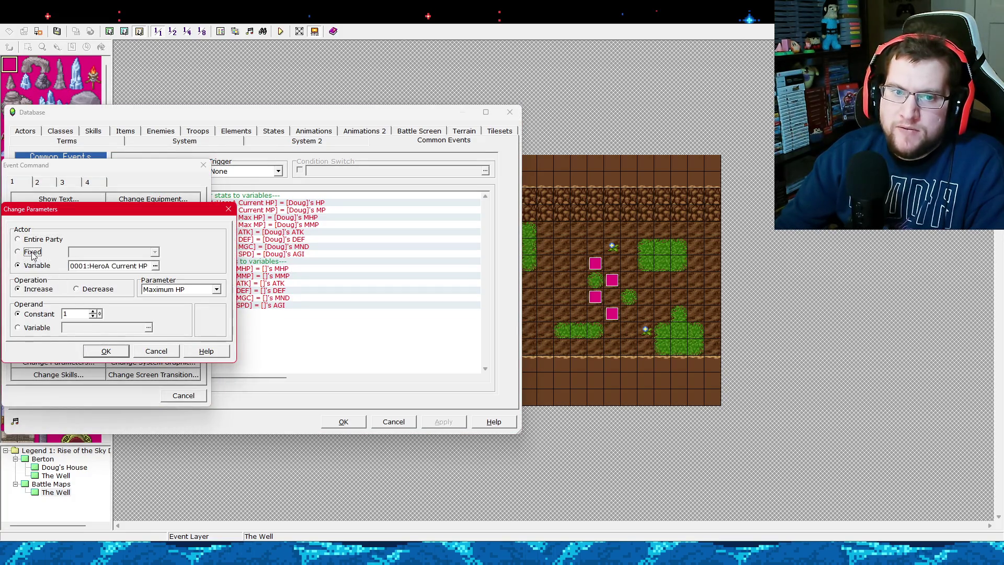
click(32, 251)
click(37, 239)
click(37, 265)
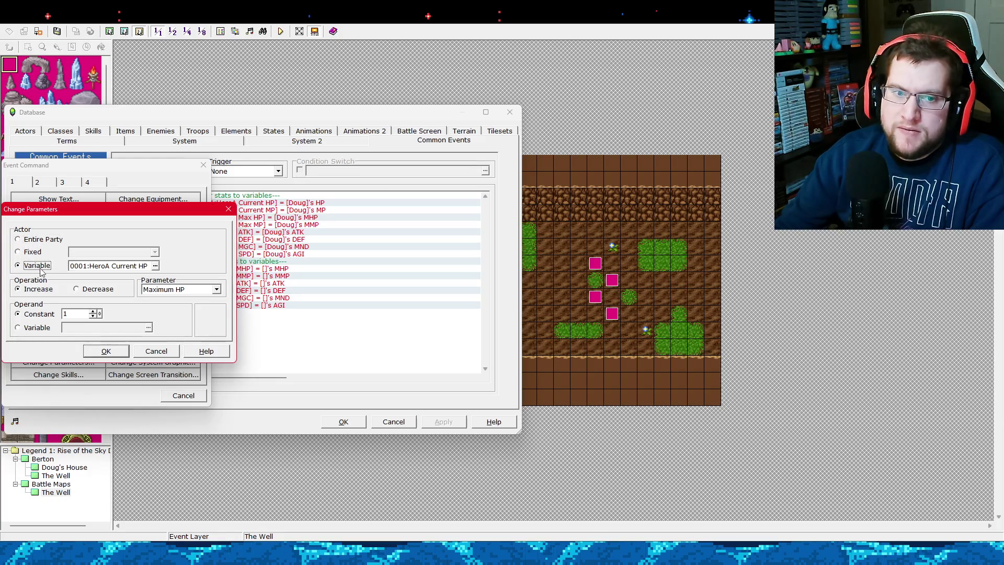
click(147, 351)
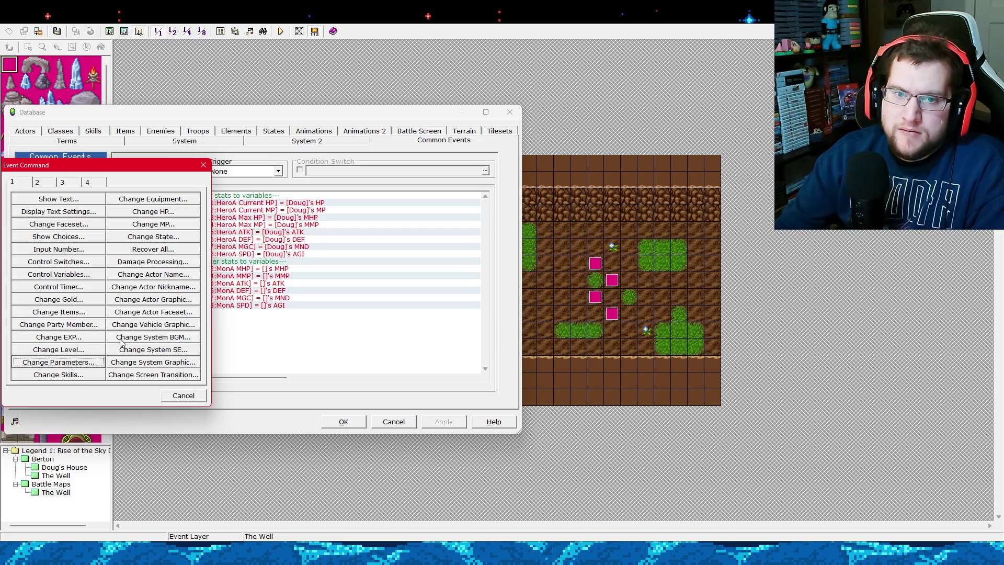
Preview and cancel Change State, then show the second page of event commands.
click(143, 238)
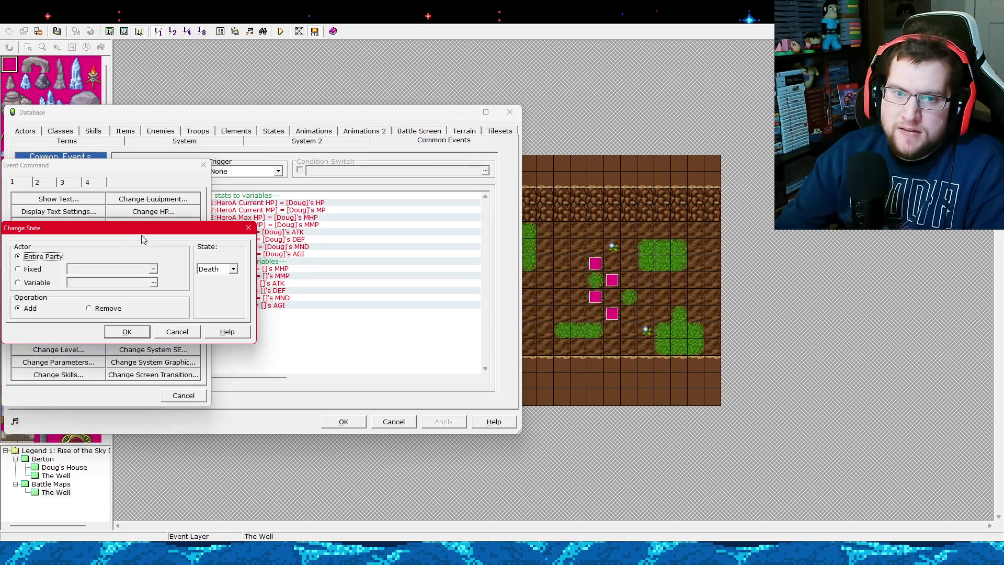
click(192, 333)
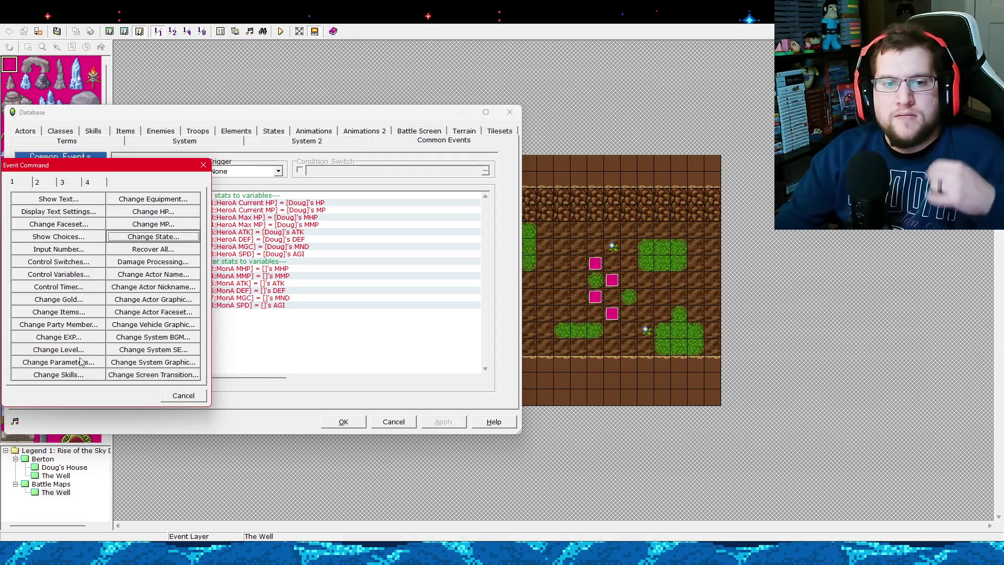
click(52, 183)
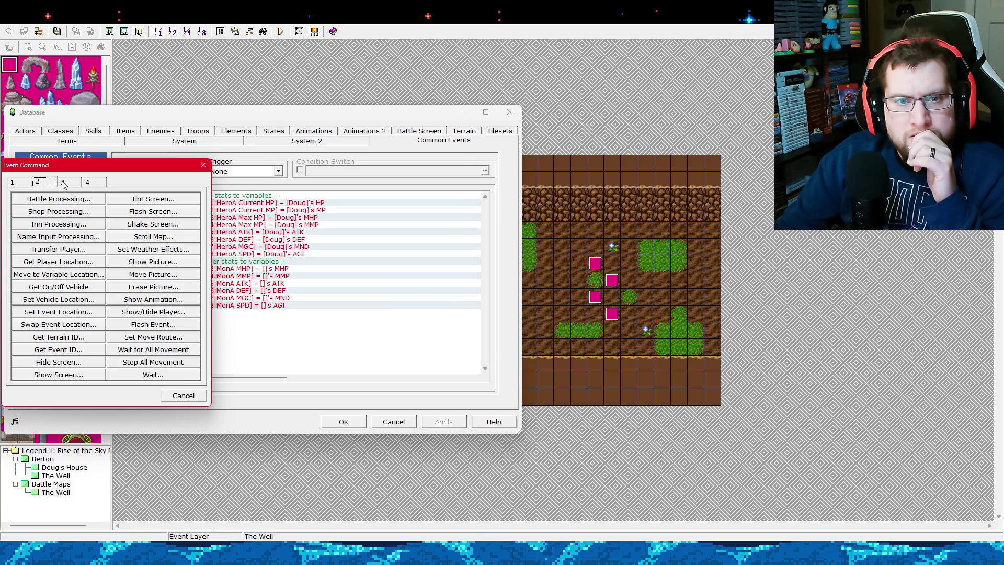
Flip through event command pages 3 and 4, then back to page 1.
click(64, 181)
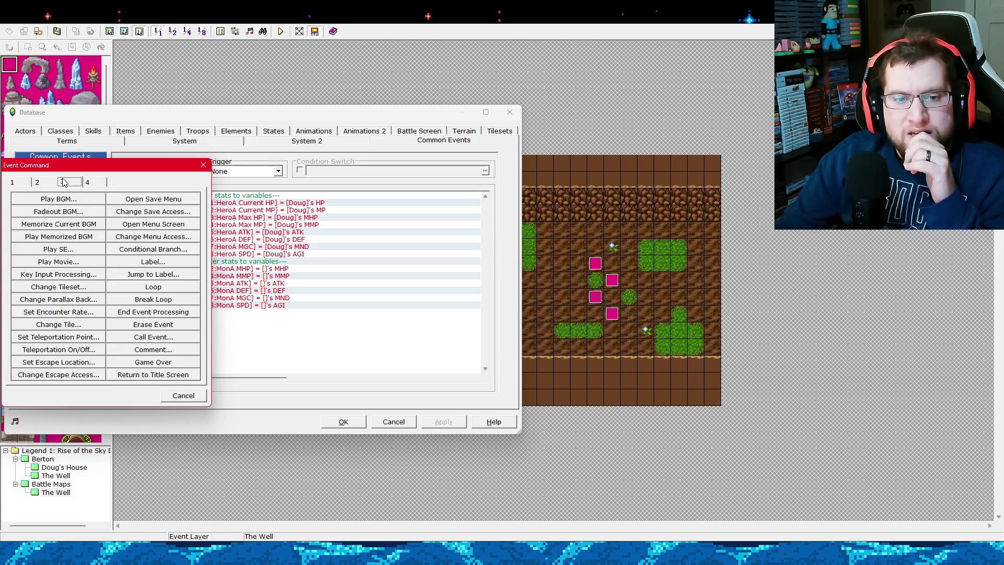
key(Right)
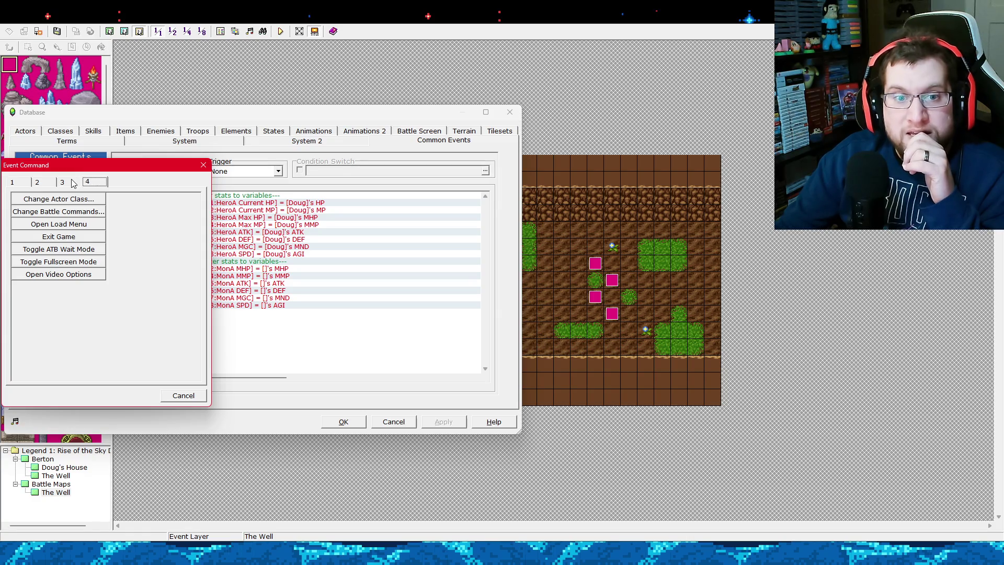
click(68, 182)
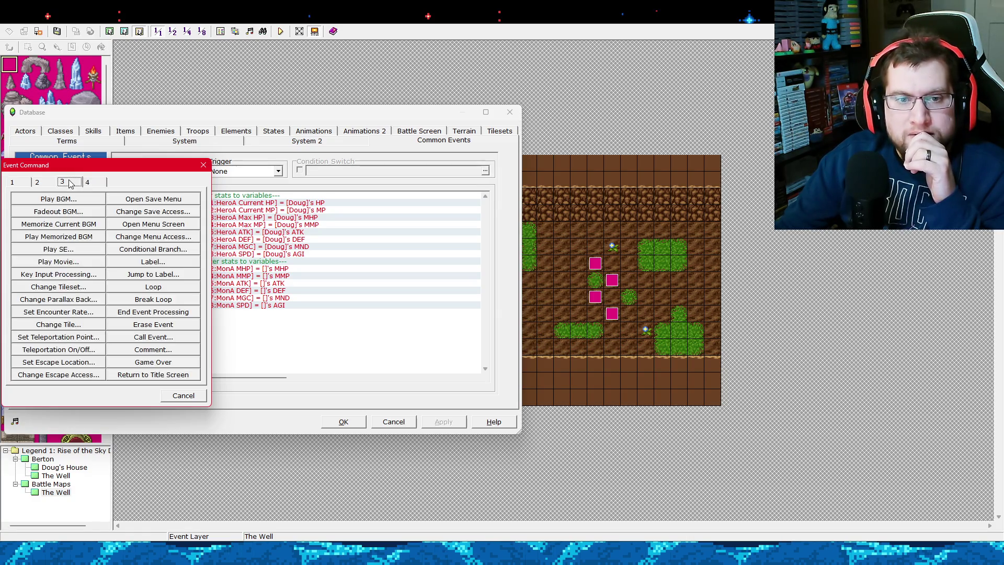
key(Right)
click(67, 182)
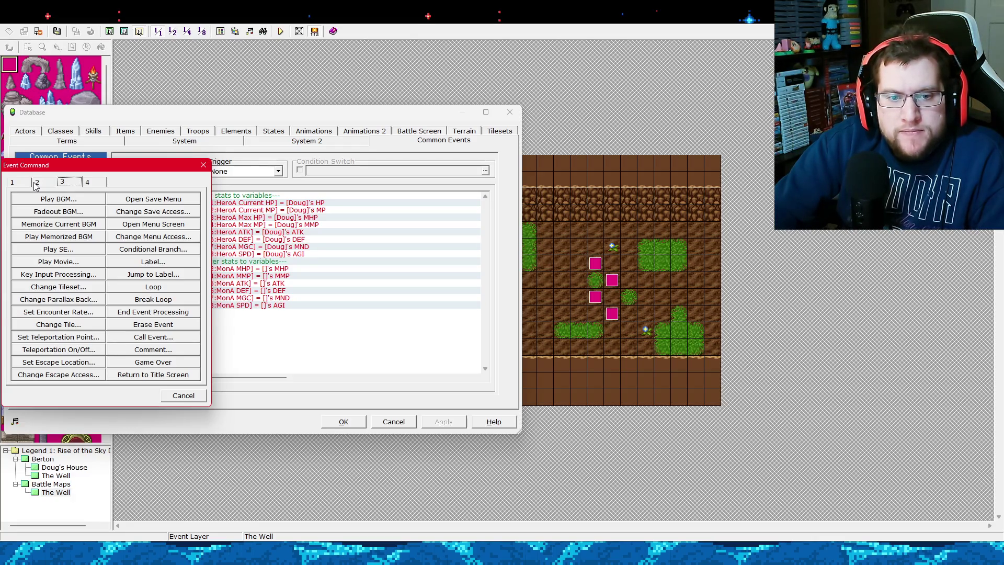
click(35, 184)
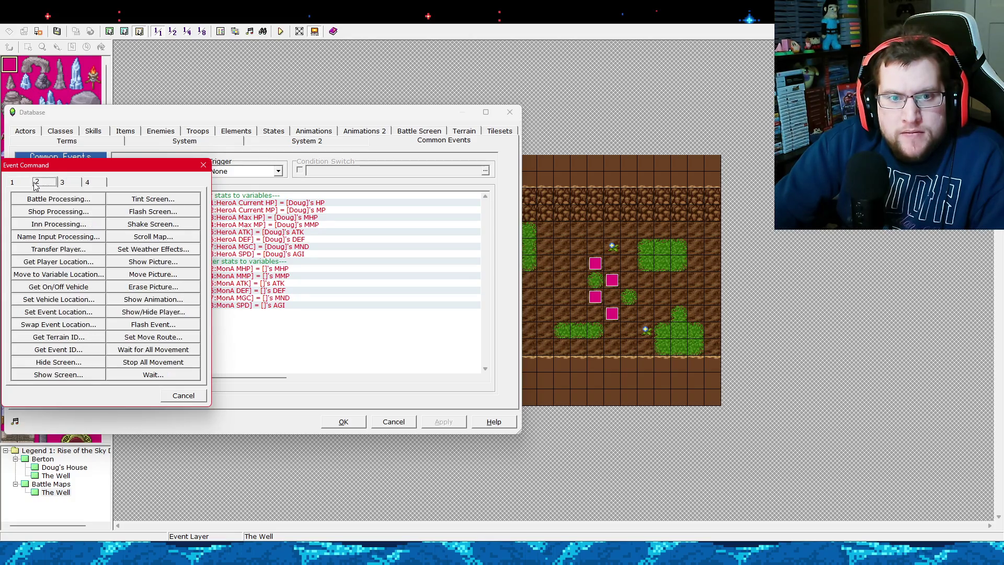
click(28, 184)
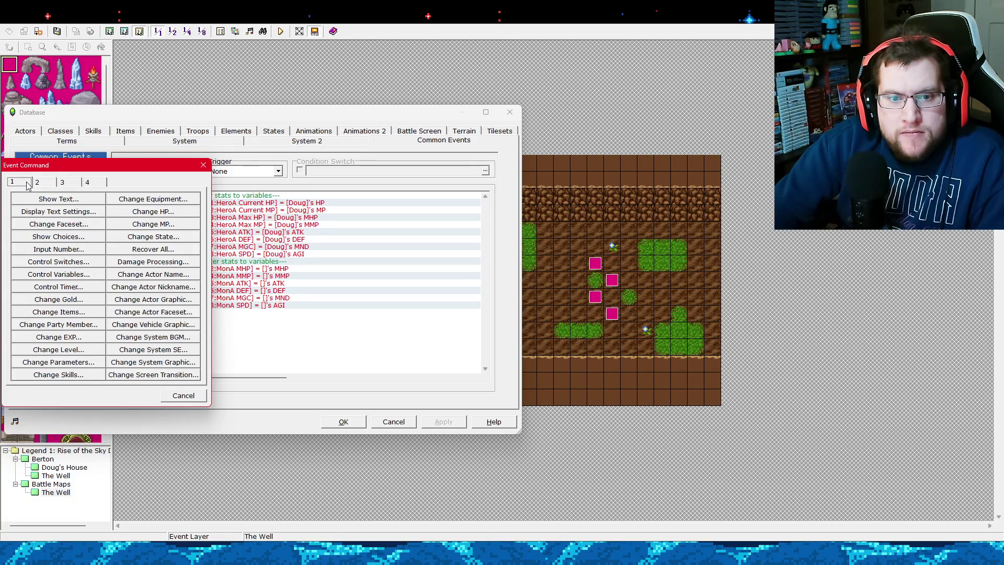
Preview and cancel the Change Level and Change EXP commands, then bring up Change Parameters.
click(79, 351)
click(119, 364)
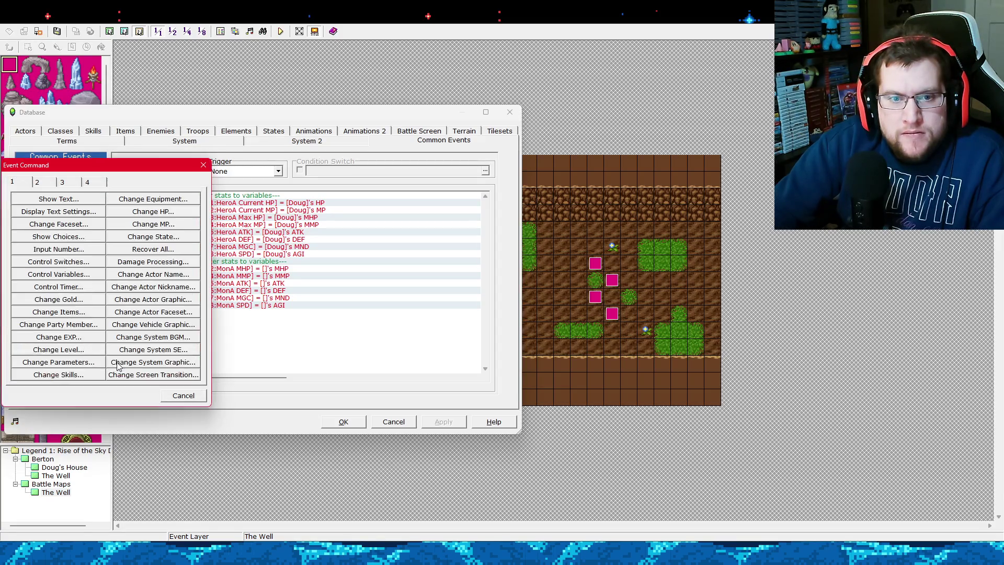
click(83, 344)
click(169, 364)
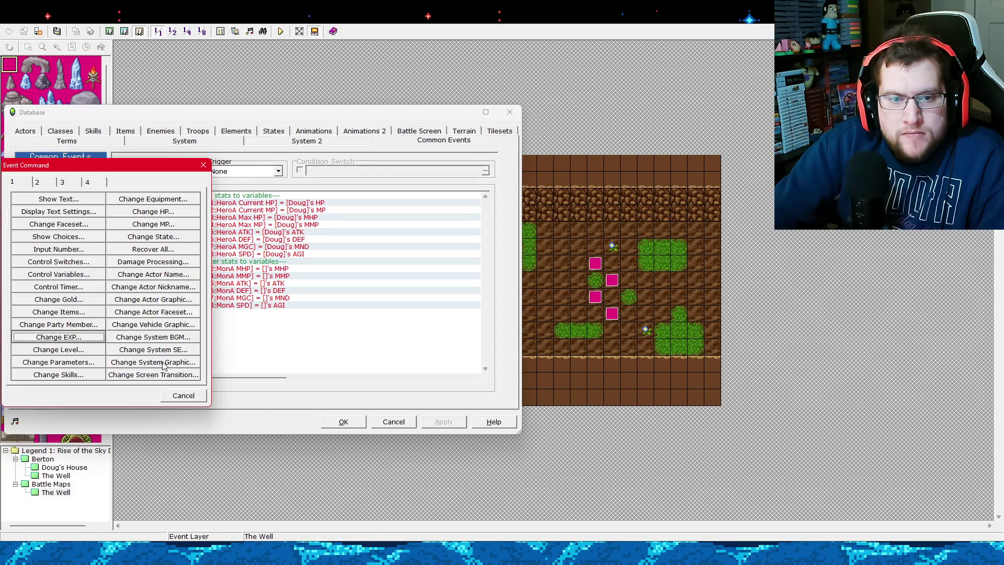
click(89, 363)
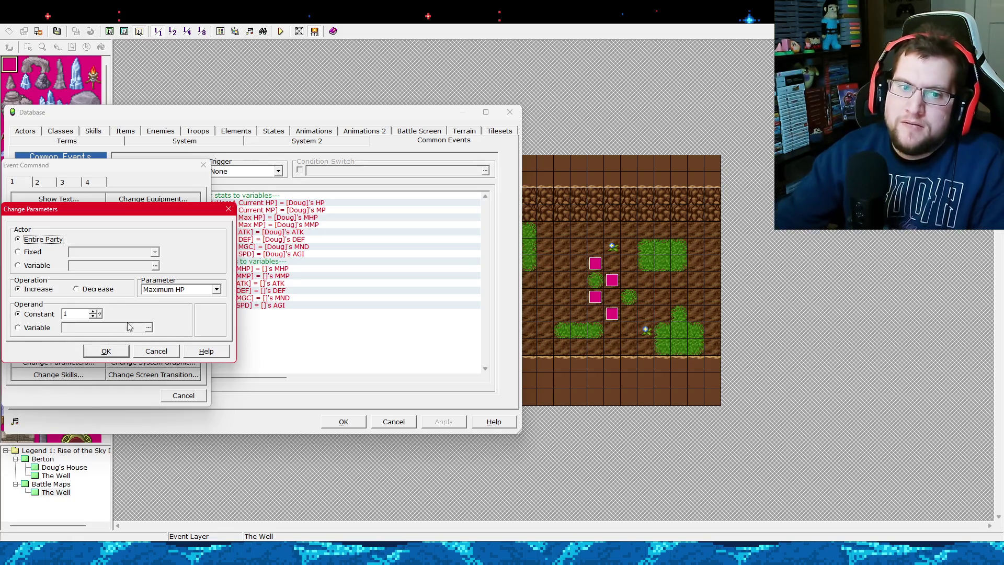
Cycle Change Parameters through fixed, variable and entire-party targets, then cancel it.
click(33, 251)
click(36, 265)
click(42, 240)
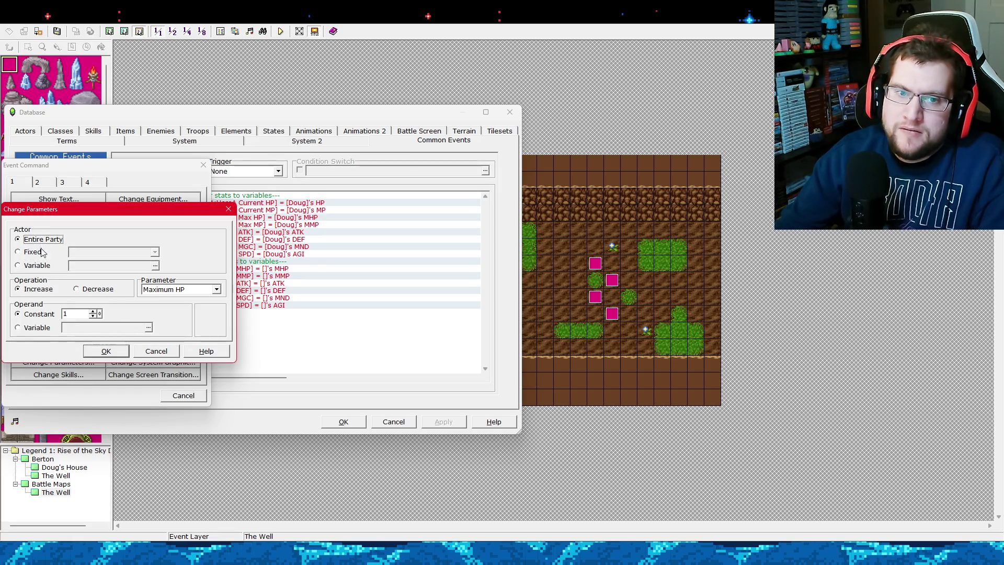
click(155, 357)
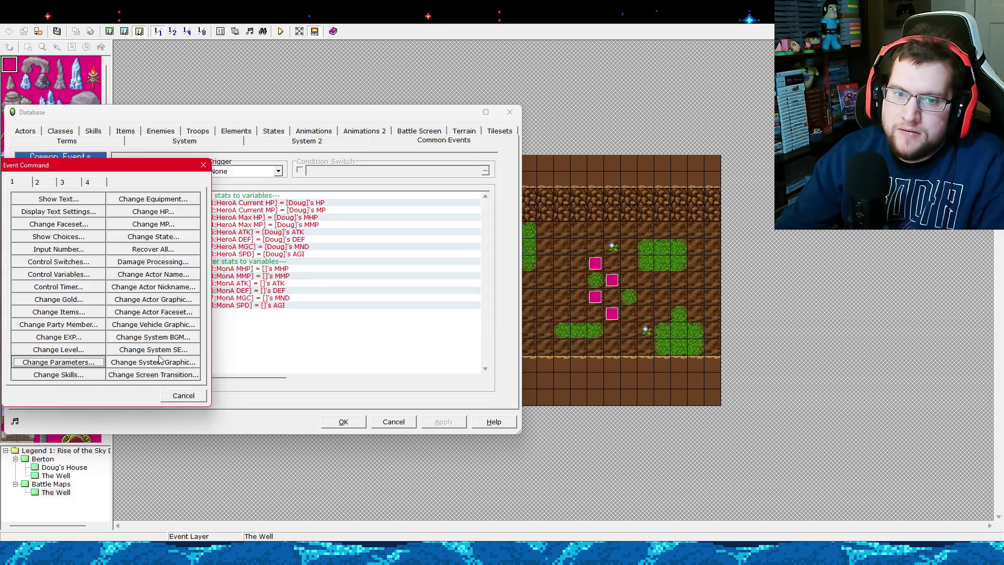
Preview and cancel Change Party Members, close the picker, and select the MonA MHP line.
click(83, 326)
click(34, 303)
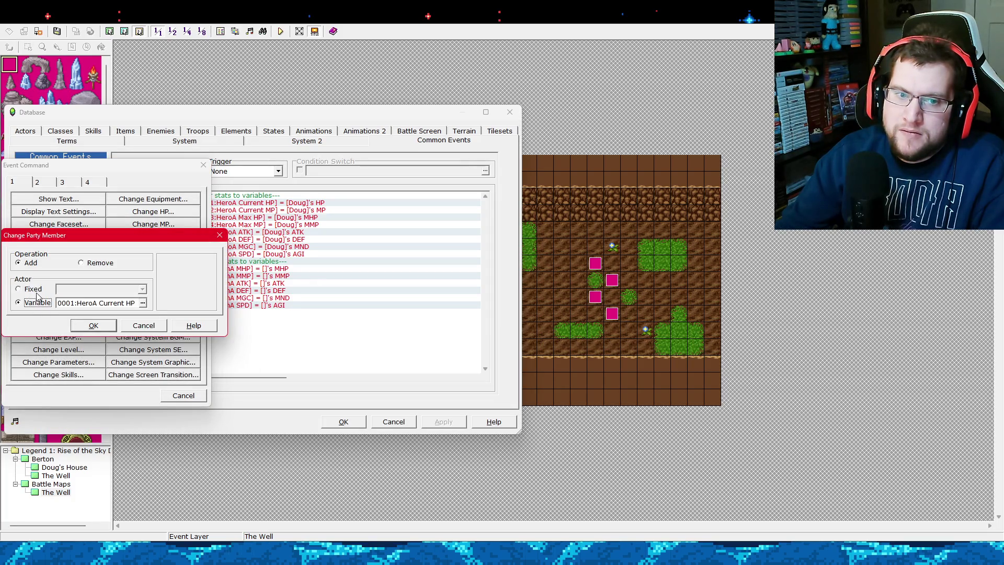
click(36, 290)
click(151, 327)
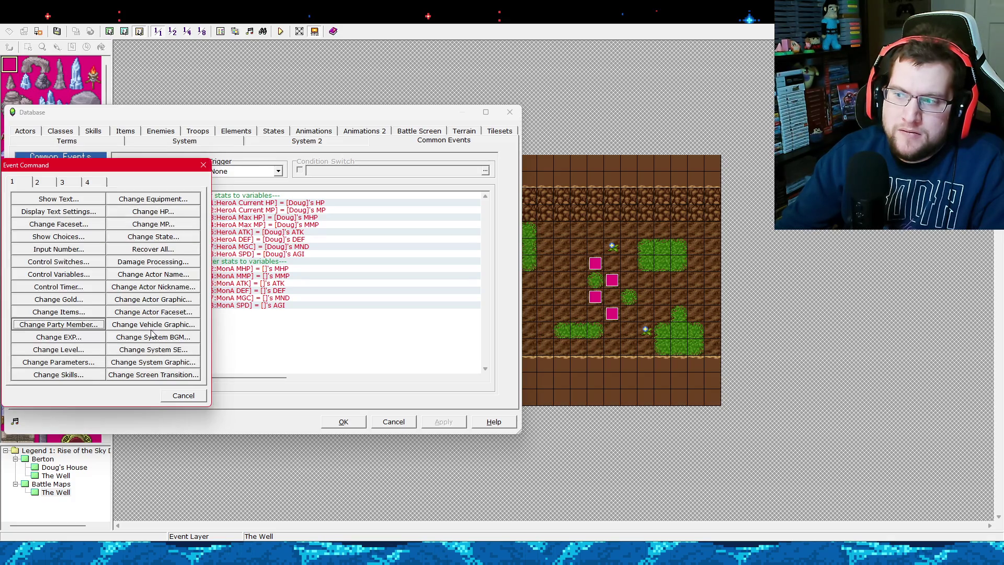
click(185, 394)
click(245, 269)
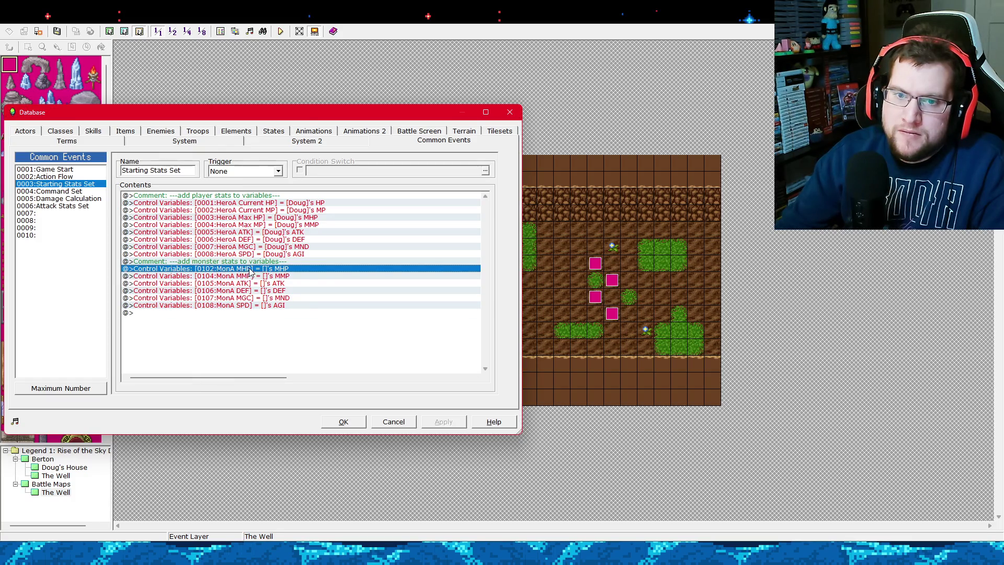
Make the MonA MHP and MMP variables read Slime's stats instead of an actor's.
right_click(247, 269)
click(262, 287)
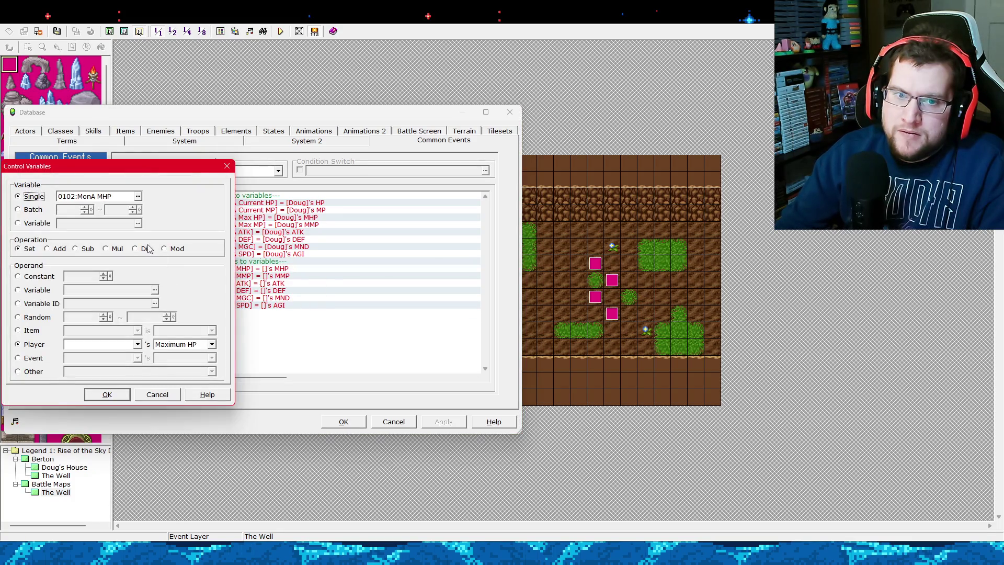
click(137, 344)
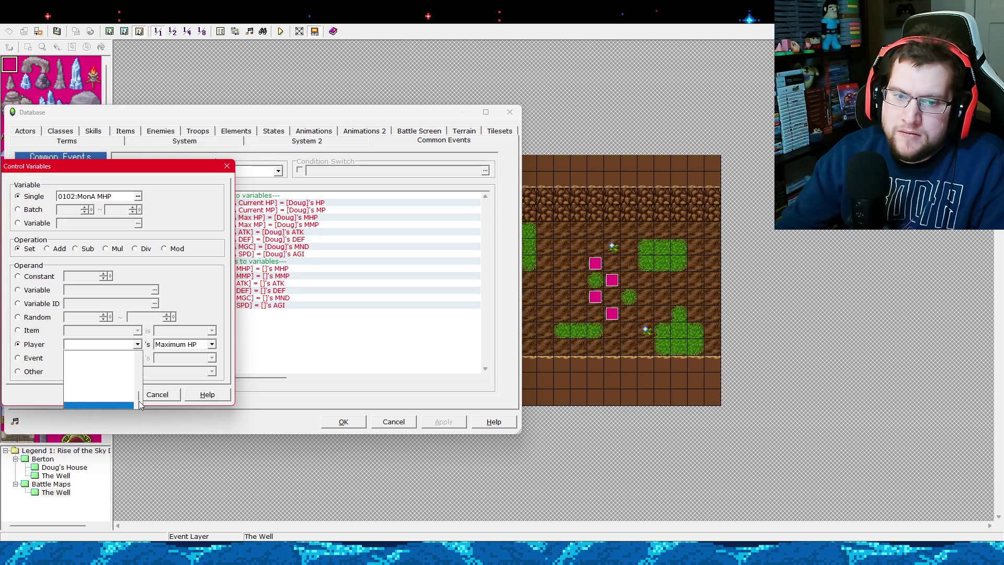
drag(139, 380, 145, 370)
click(113, 371)
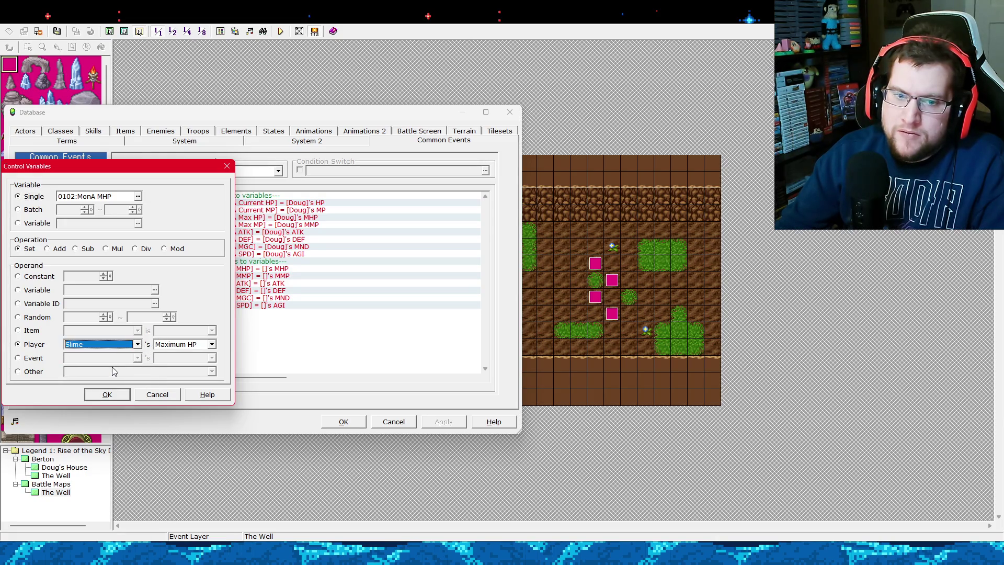
click(119, 399)
click(265, 276)
right_click(265, 277)
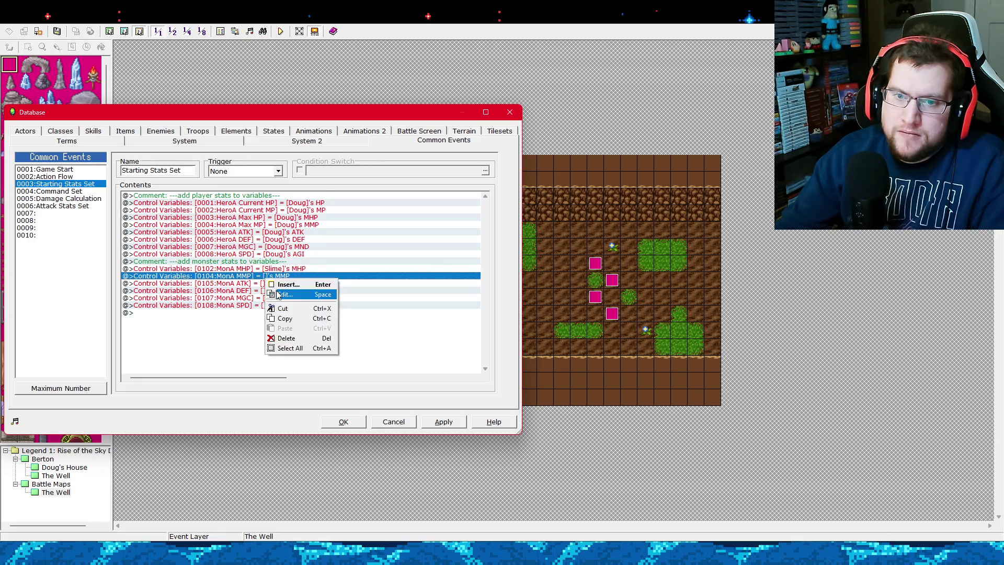
click(244, 306)
click(138, 344)
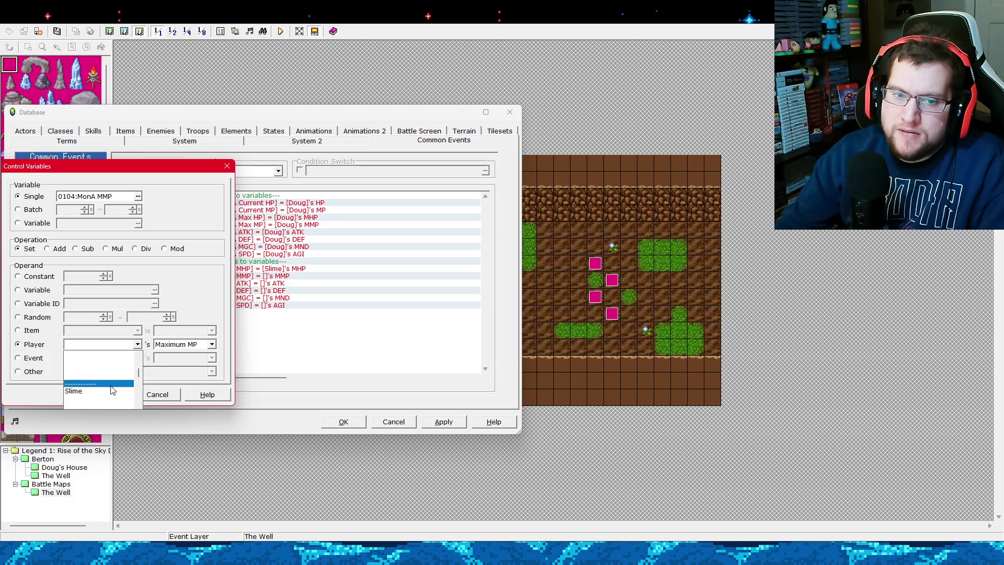
click(132, 353)
click(137, 344)
click(117, 361)
click(125, 344)
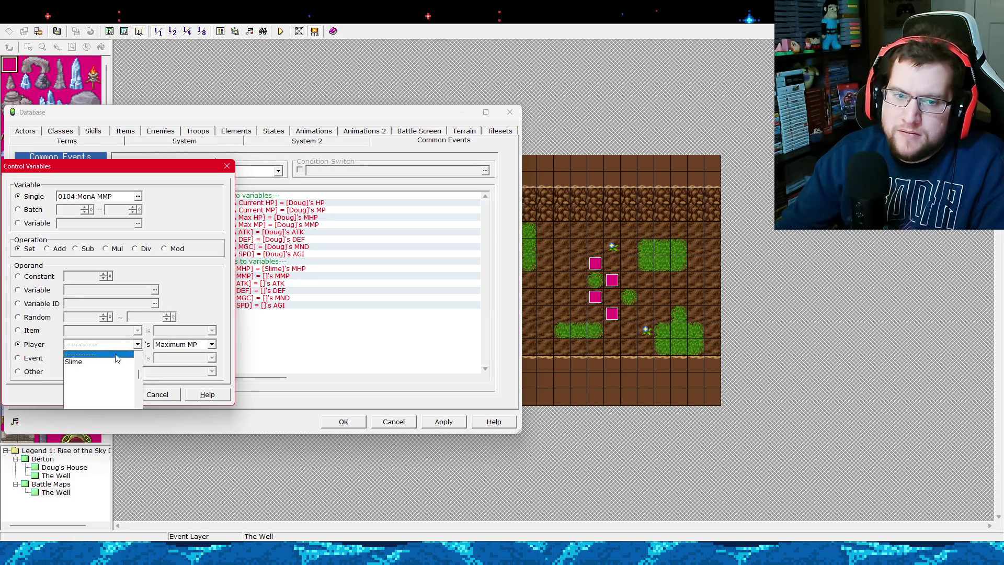
click(109, 378)
click(117, 393)
Switch the MonA ATK and DEF variables to read from Slime.
right_click(250, 284)
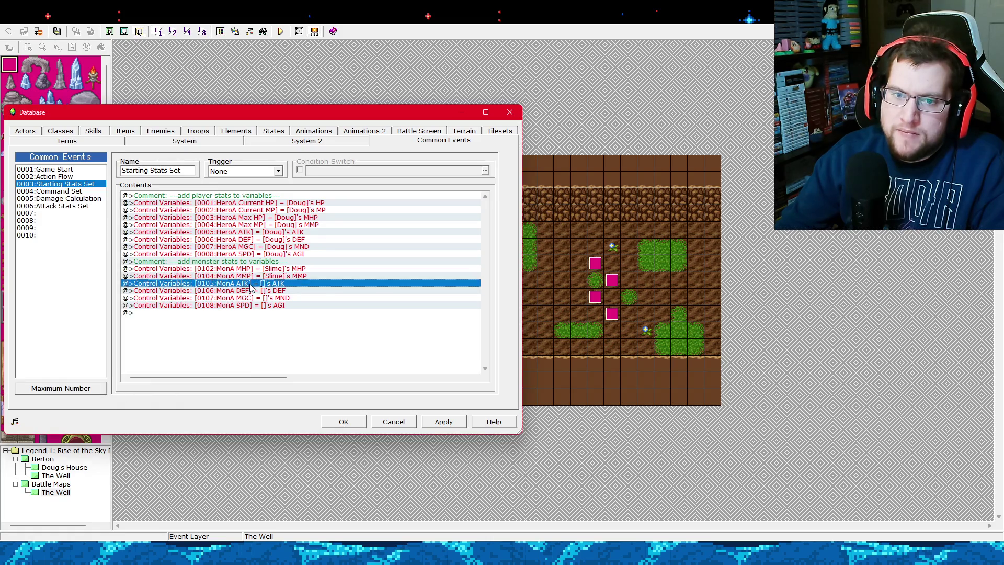
click(227, 301)
key(Return)
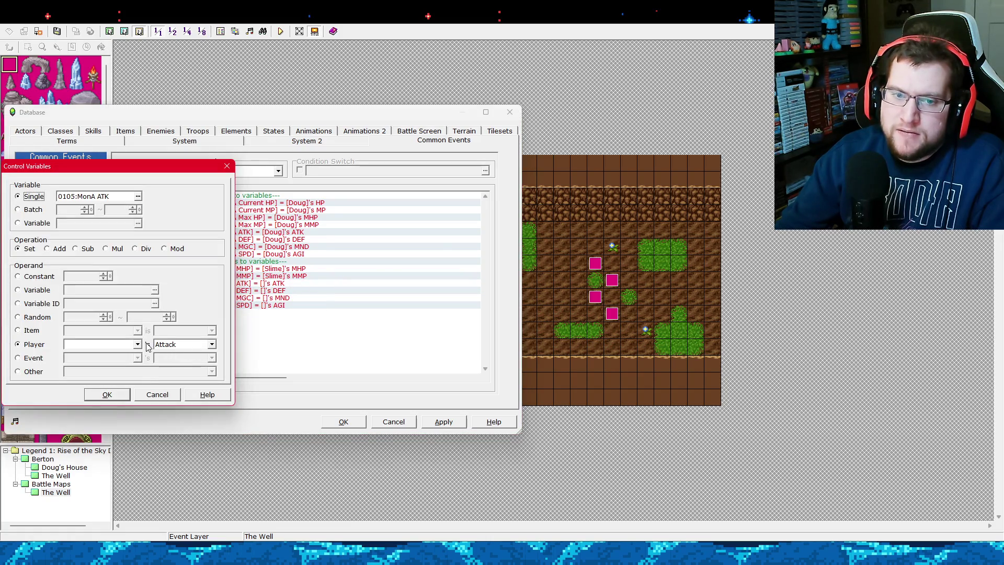
click(138, 344)
click(138, 344)
click(138, 344)
drag(139, 384, 139, 379)
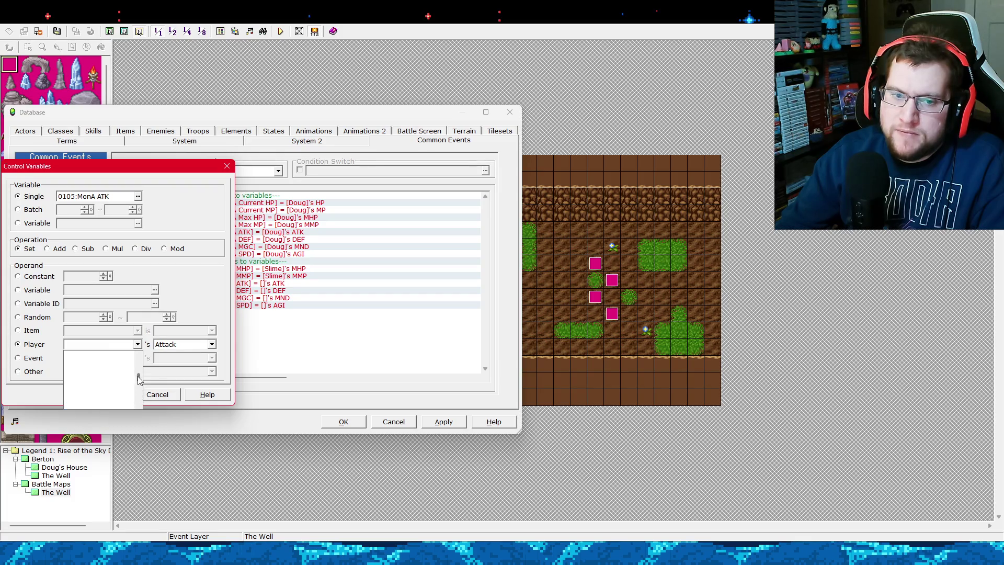
click(118, 386)
click(107, 394)
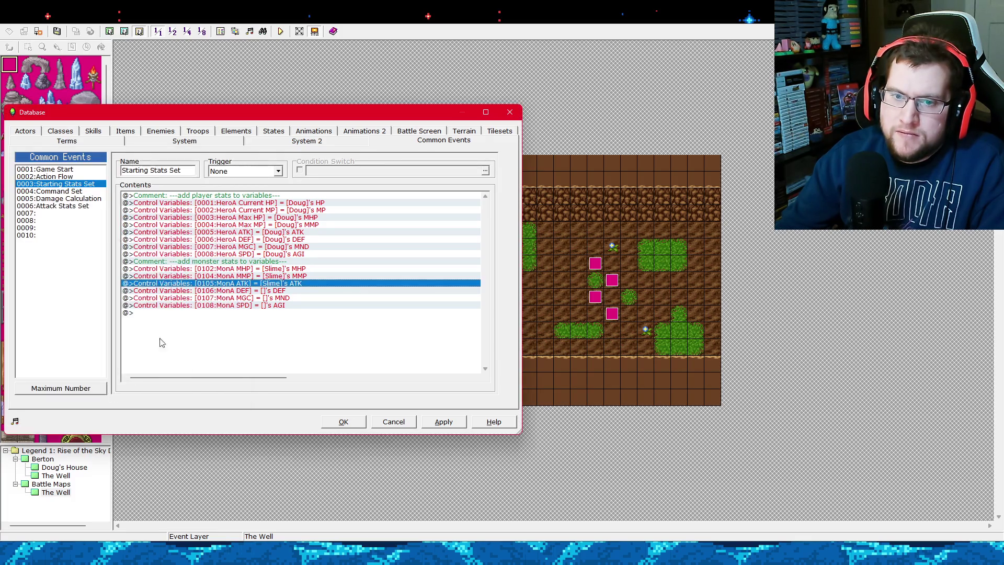
right_click(217, 290)
click(230, 312)
key(Return)
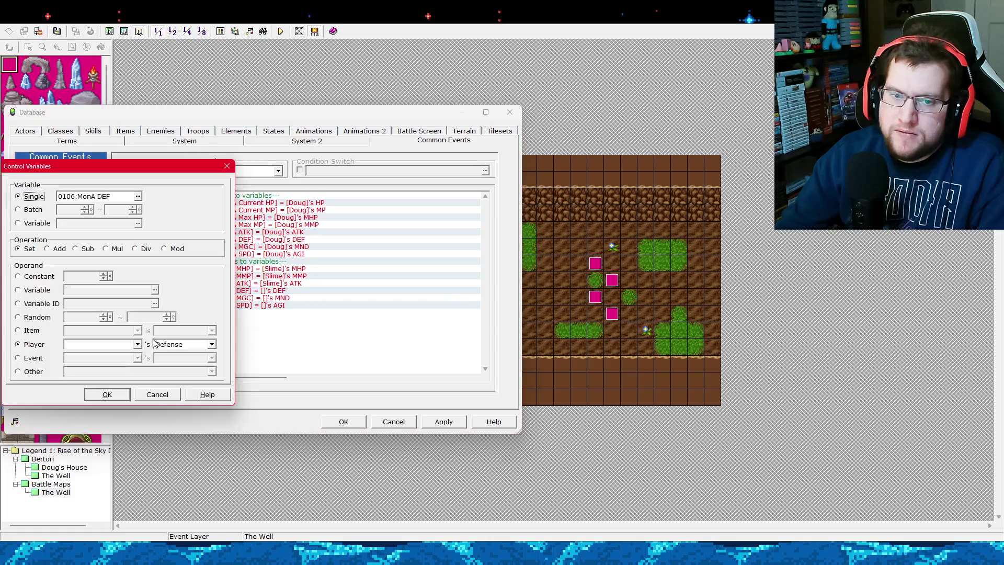
click(137, 345)
drag(141, 398, 140, 381)
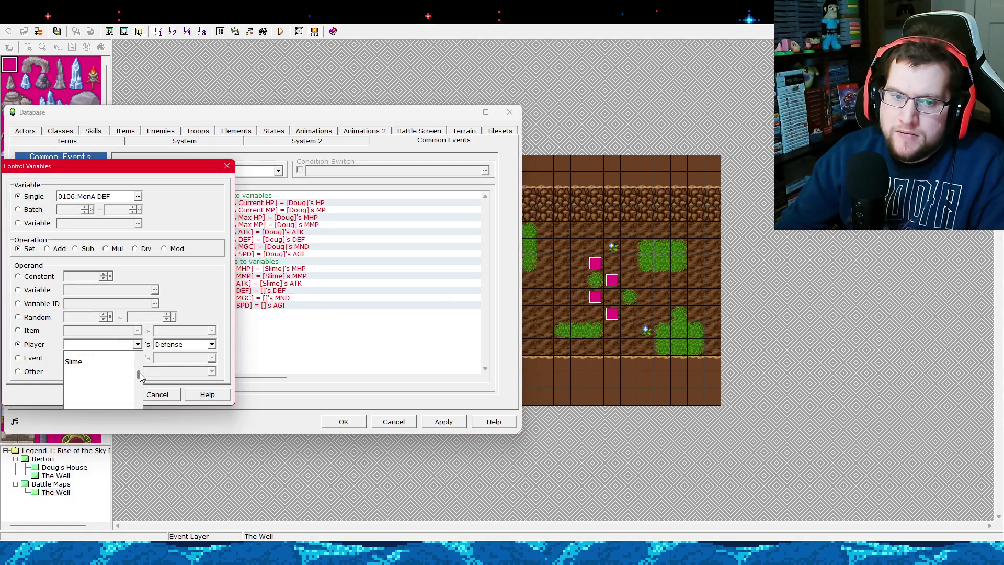
click(84, 381)
click(97, 393)
Switch MonA MGC and SPD to Slime as well, then apply the database changes.
click(226, 298)
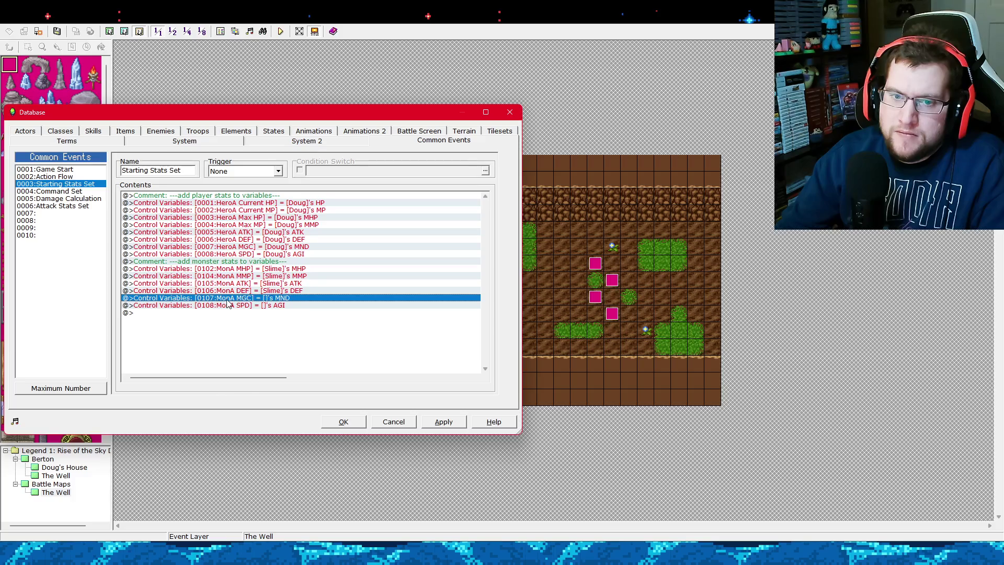
right_click(225, 297)
click(239, 321)
key(Return)
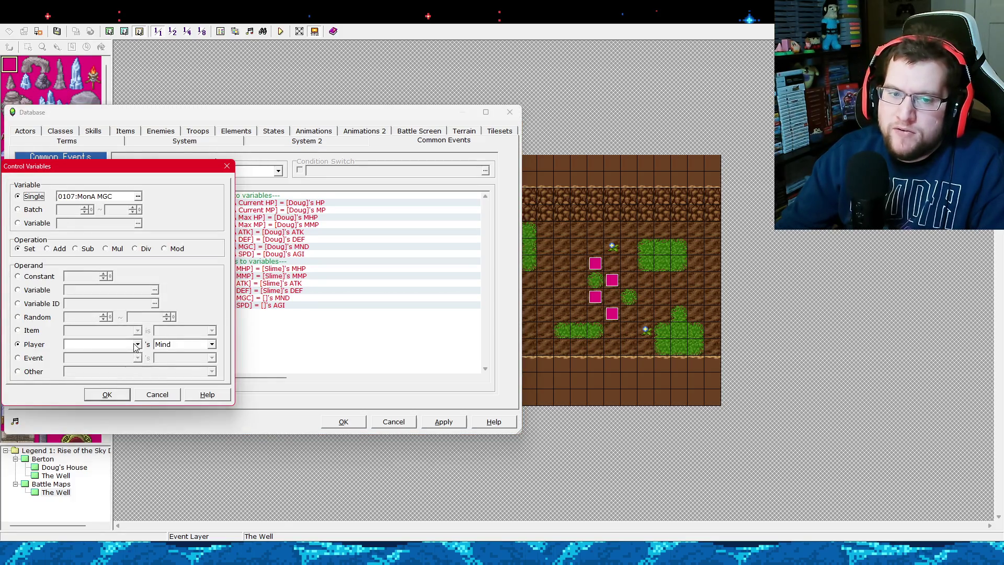
click(137, 344)
drag(140, 372, 139, 365)
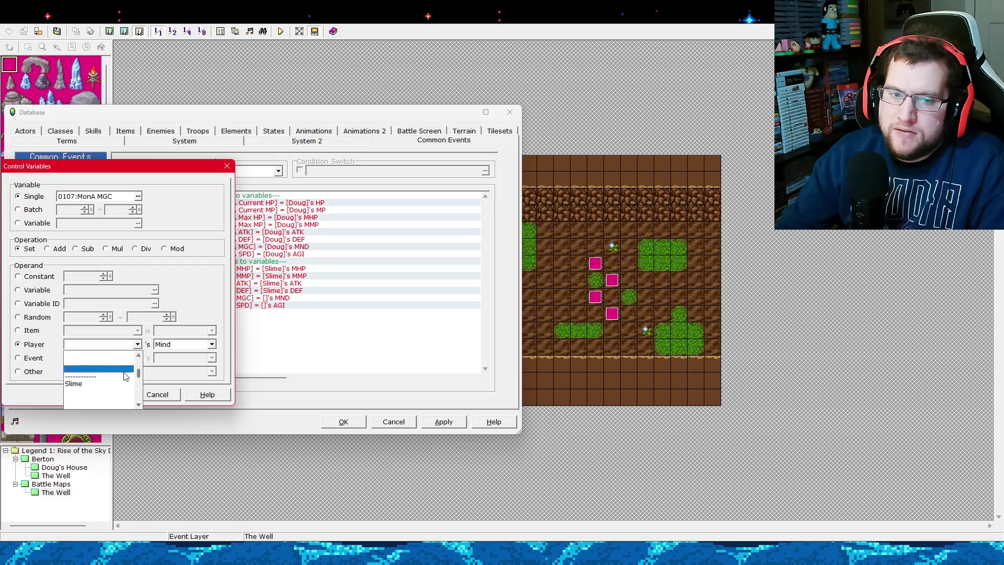
click(116, 384)
click(115, 395)
click(230, 306)
right_click(230, 306)
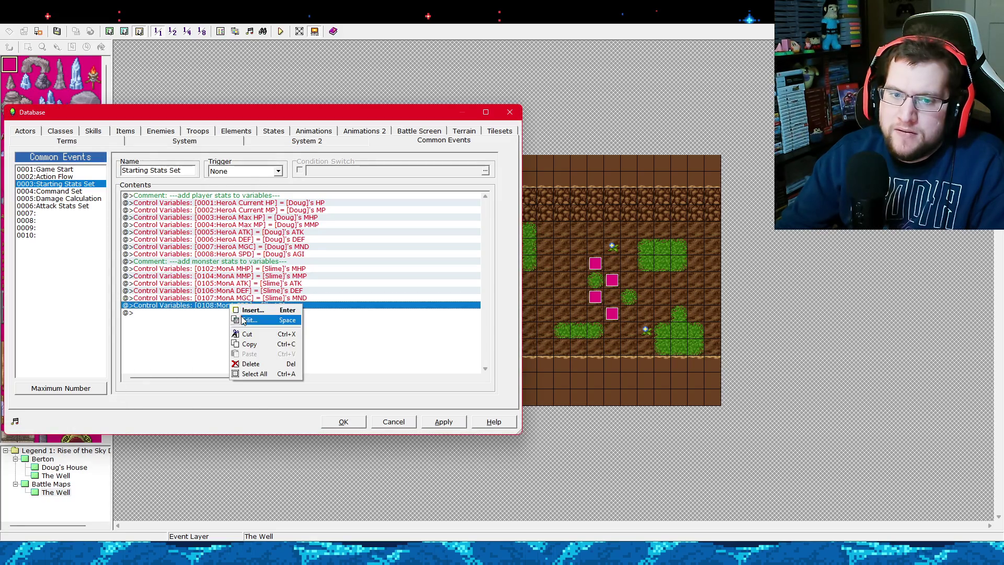
click(243, 320)
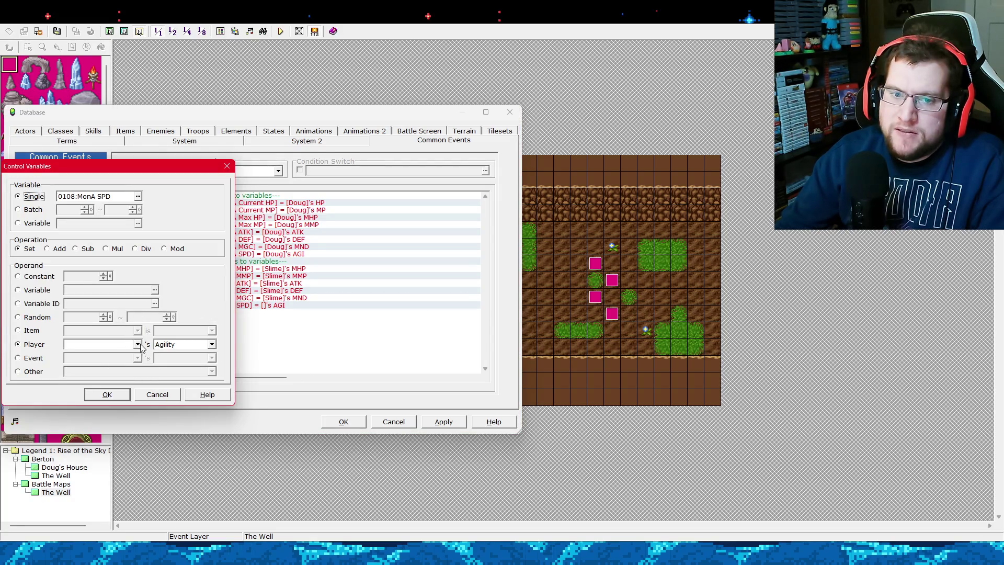
click(137, 344)
drag(141, 400, 139, 363)
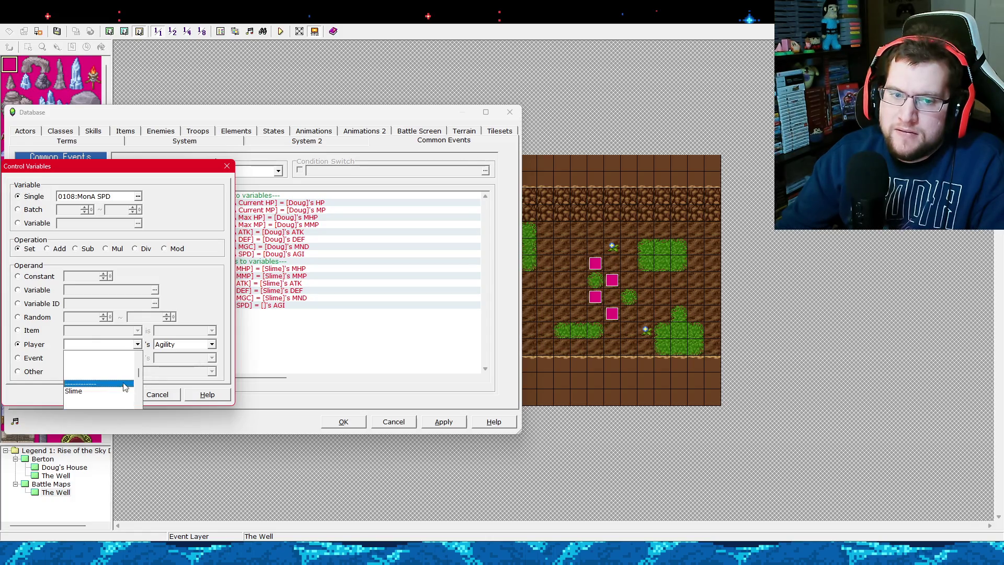
click(73, 390)
click(107, 394)
click(438, 423)
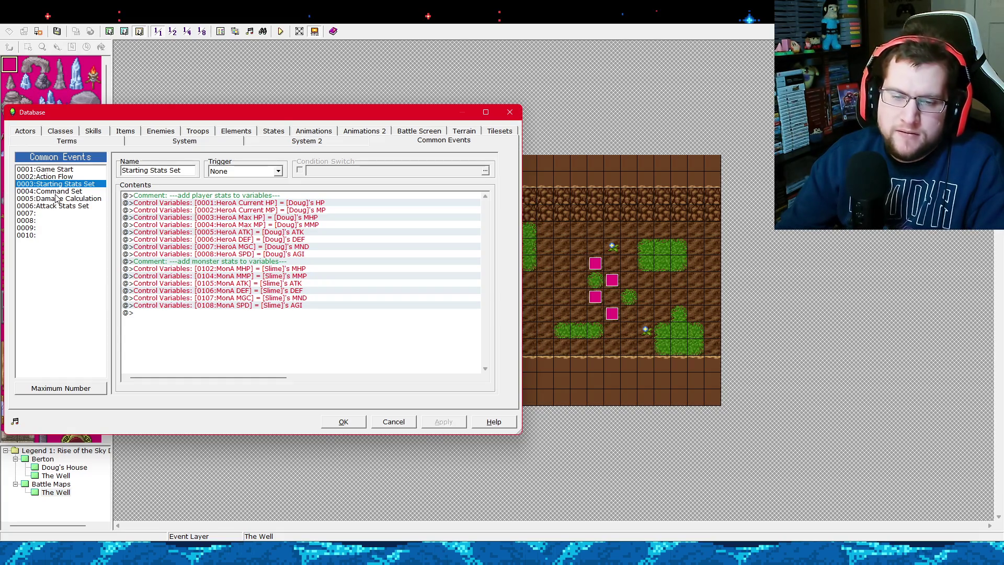
click(292, 270)
right_click(292, 269)
click(301, 285)
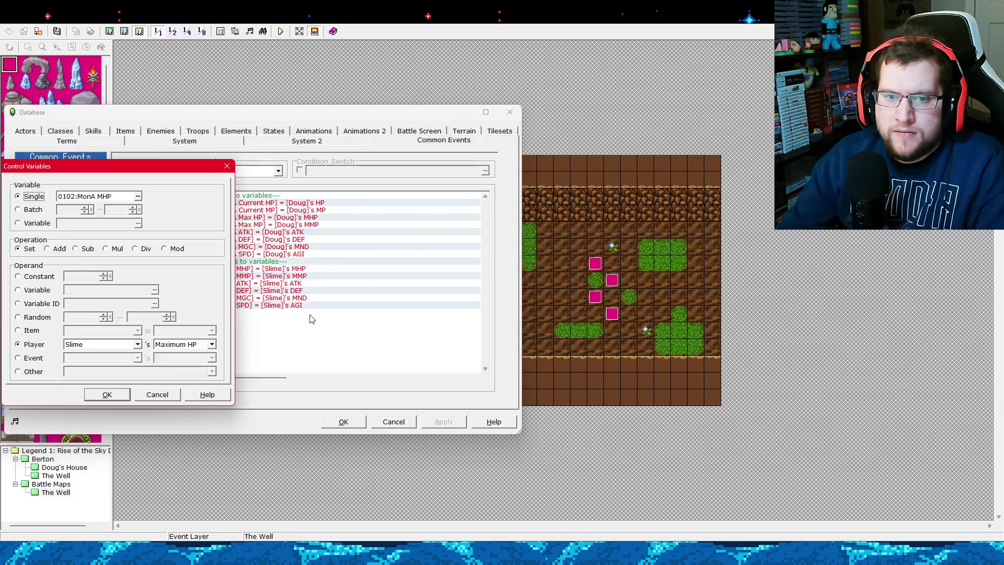
click(31, 304)
click(41, 345)
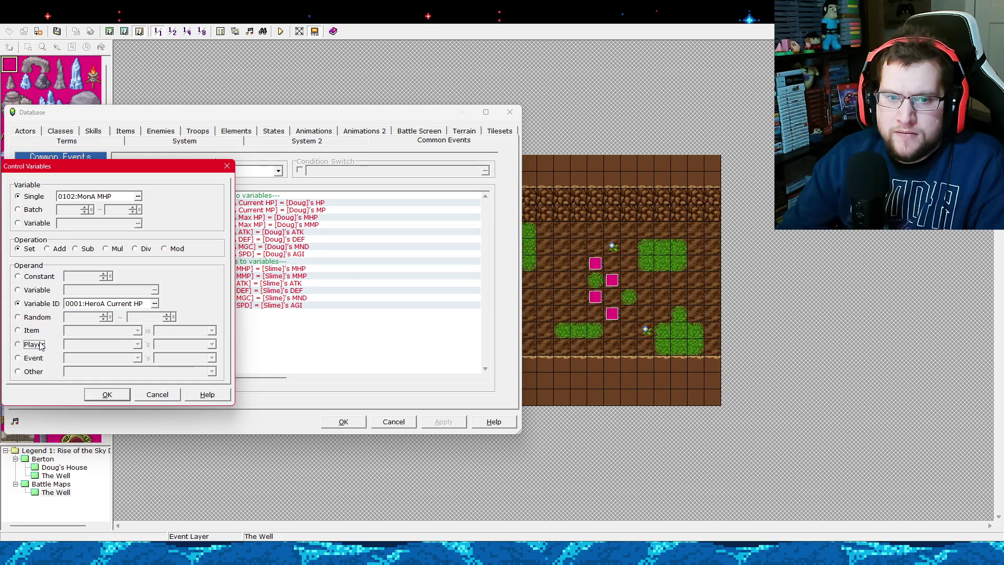
click(158, 395)
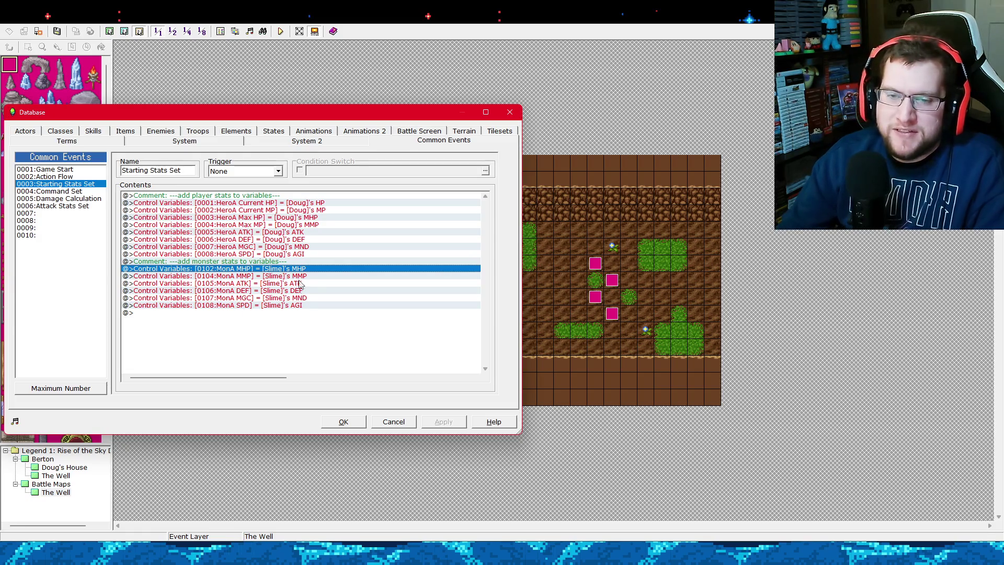
Open Damage Calculation and inspect its final Change HP (Variable [0011] minus Variable [0096]) unchanged.
click(68, 199)
click(68, 191)
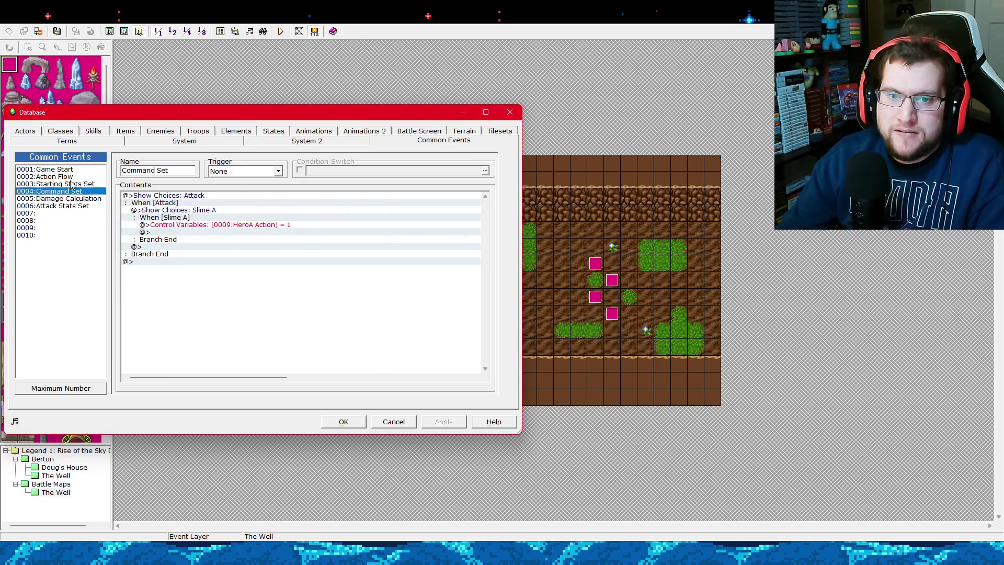
click(71, 184)
click(77, 192)
click(84, 199)
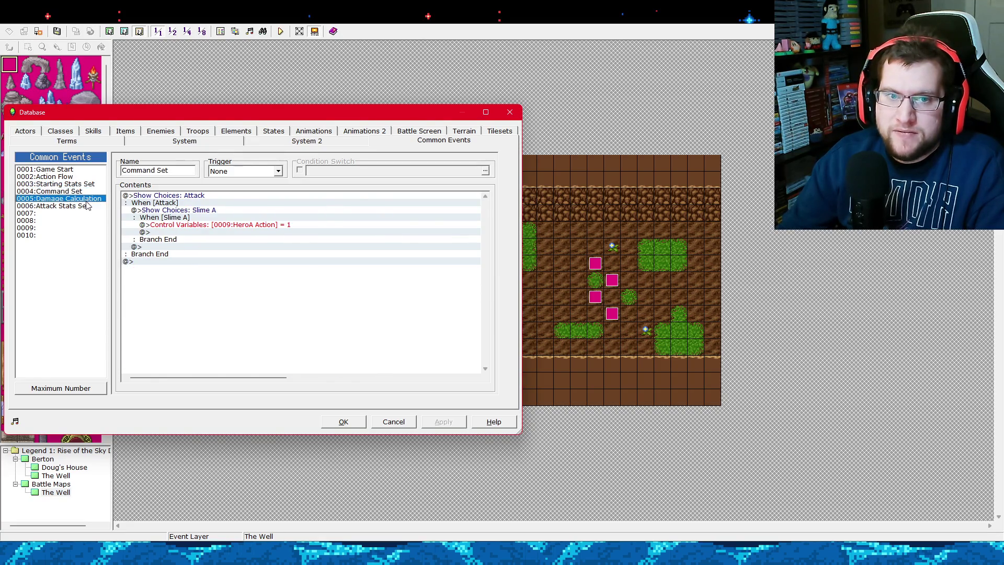
scroll(481, 290, down, 3)
scroll(481, 298, down, 4)
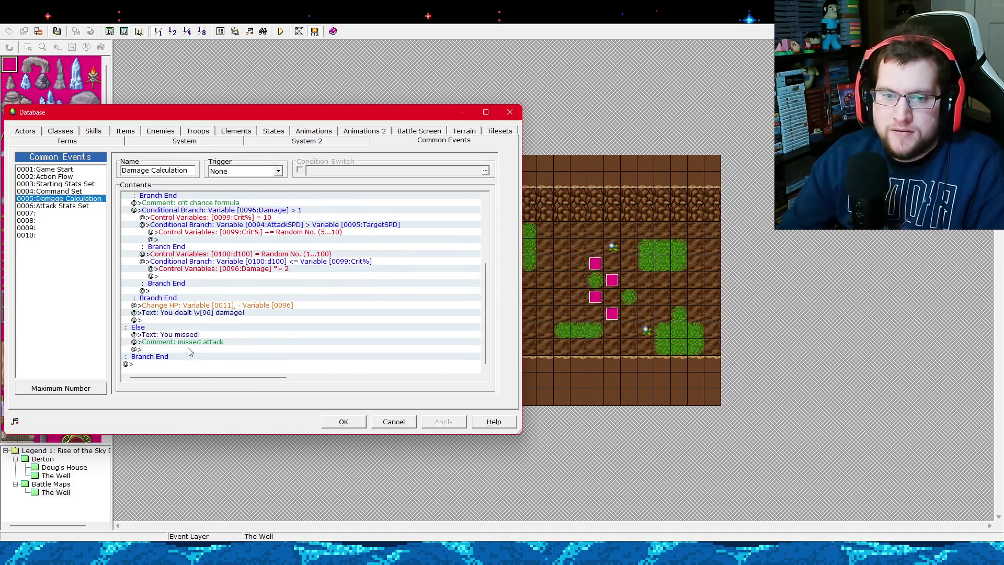
click(249, 306)
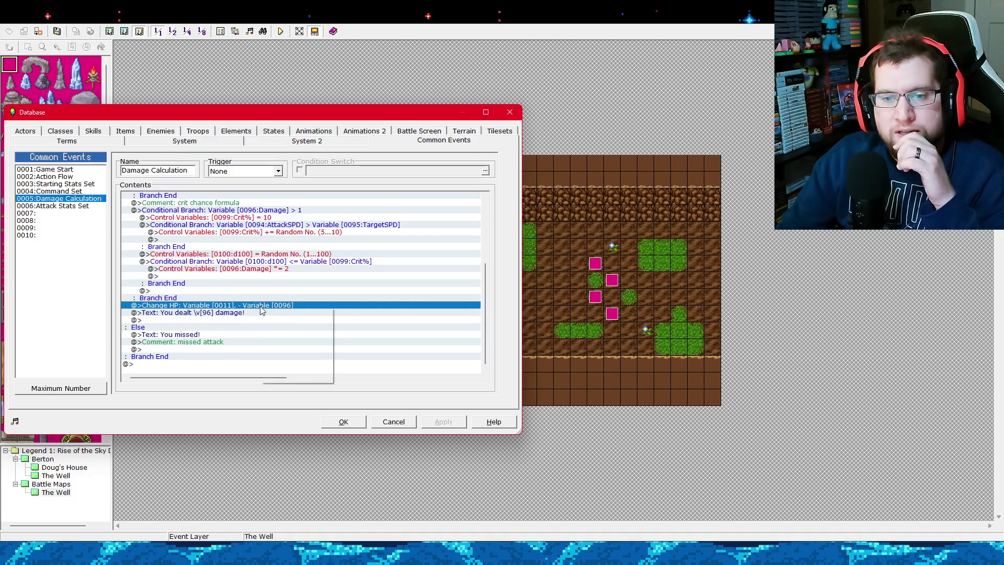
key(Return)
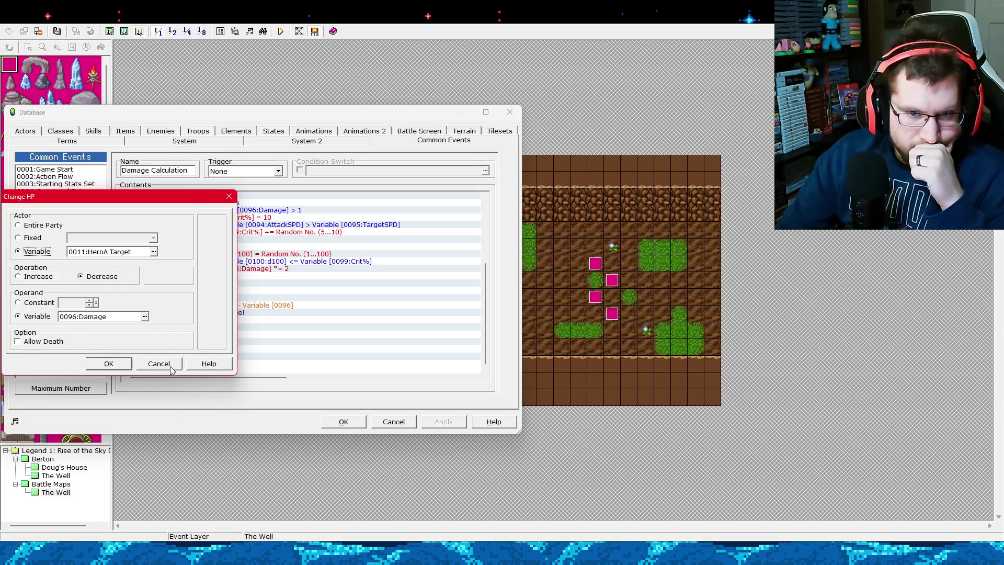
click(170, 365)
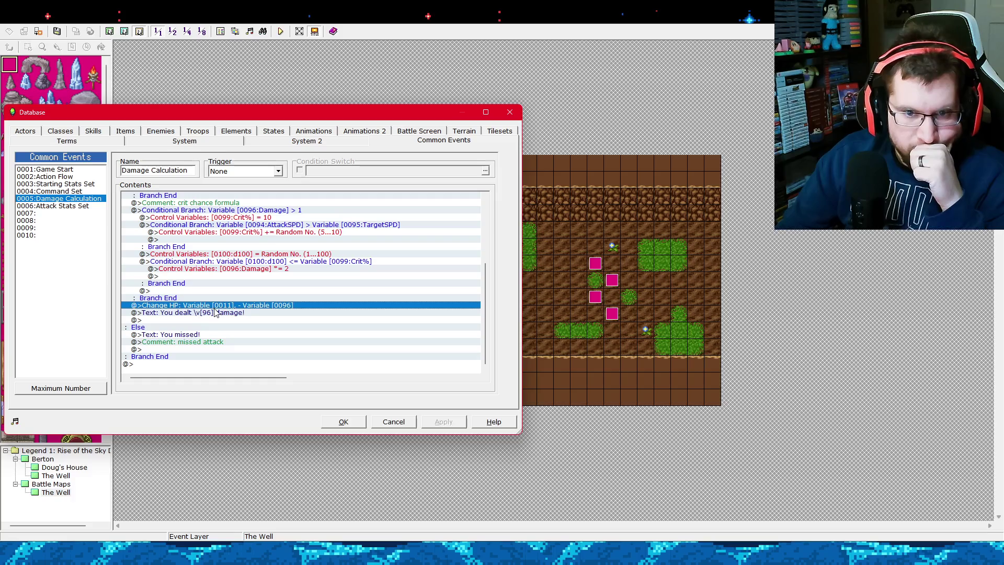
Reopen the Change HP command through its context menu and close it without edits.
right_click(249, 308)
click(266, 321)
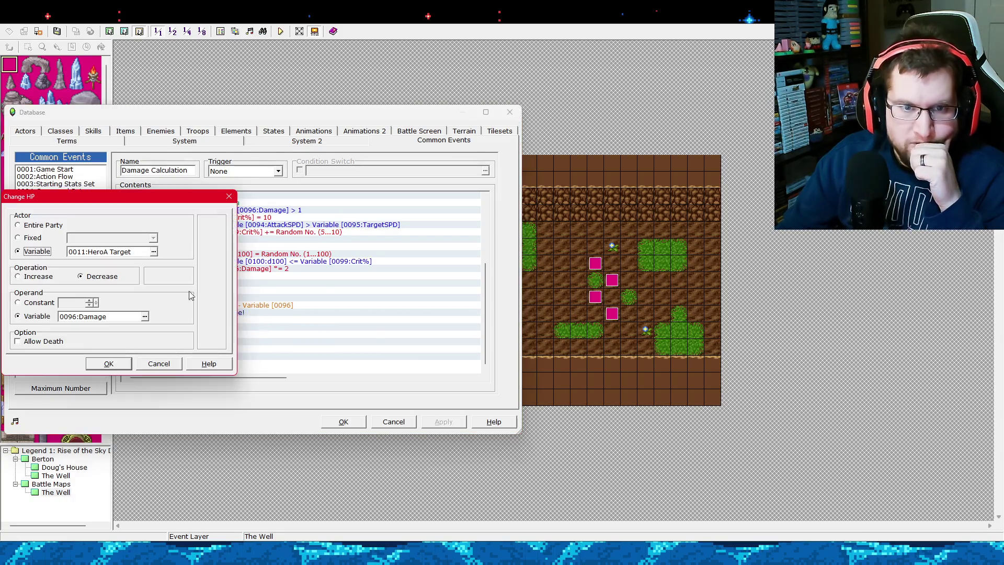
click(167, 367)
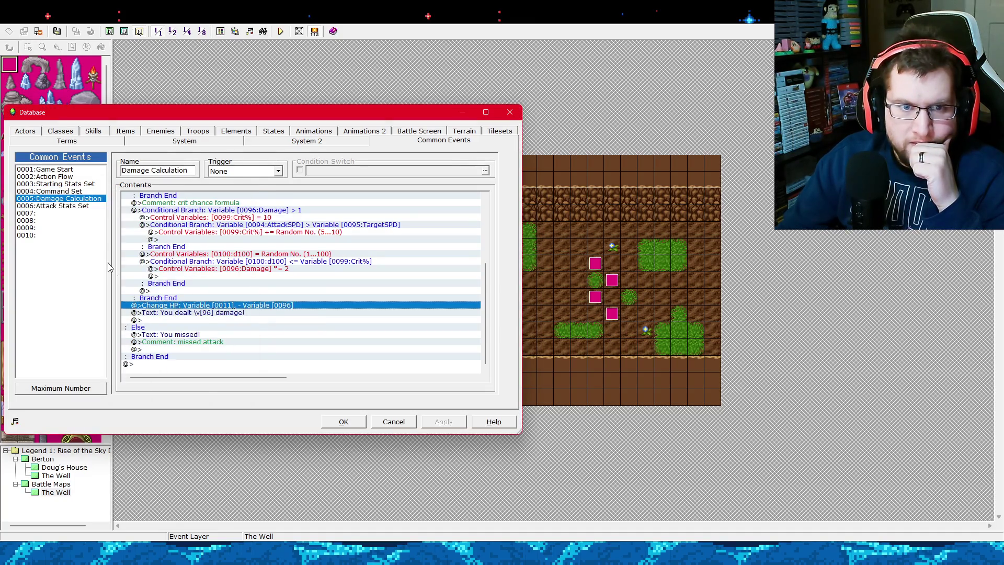
click(83, 207)
Browse the Starting Stats Set, Action Flow and Command Set common events, ending on Attack Stats Set.
click(73, 184)
click(74, 177)
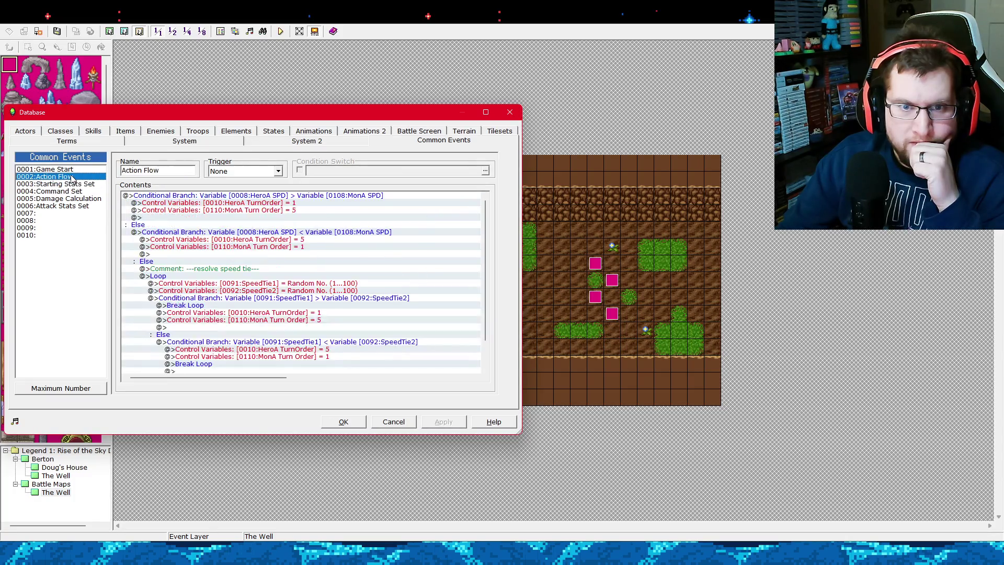
click(76, 184)
click(76, 191)
click(89, 207)
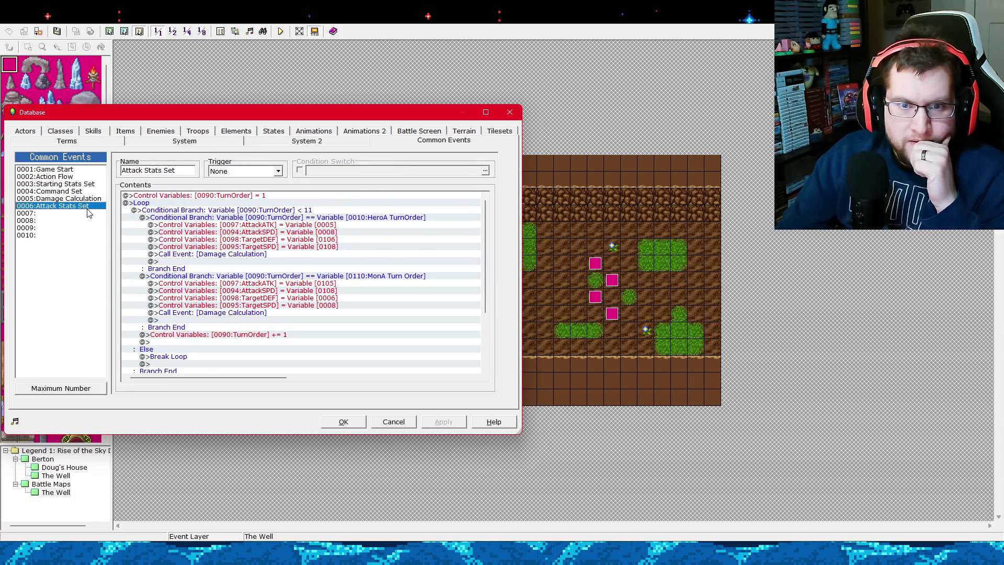
Inspect Attack Stats Set's turn-order, HeroA and MonA branches, down to the HeroA Damage Calculation call.
click(191, 335)
scroll(201, 343, down, 2)
scroll(201, 343, up, 2)
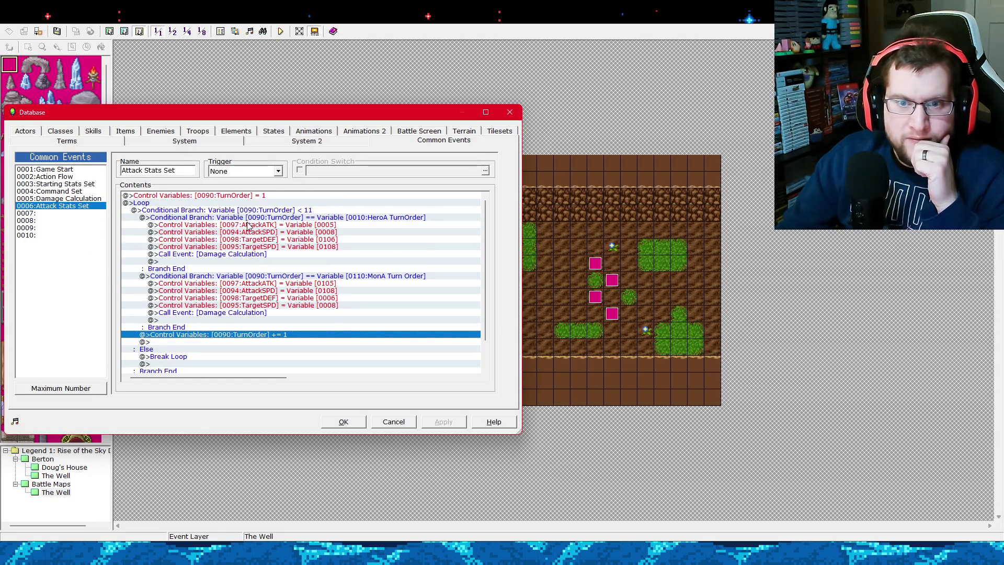
click(231, 218)
click(236, 210)
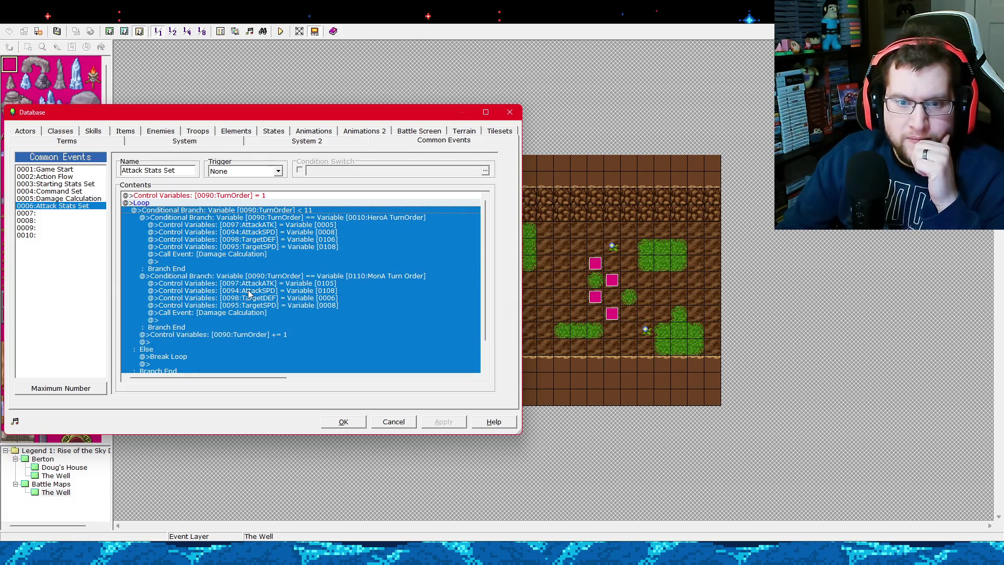
click(279, 277)
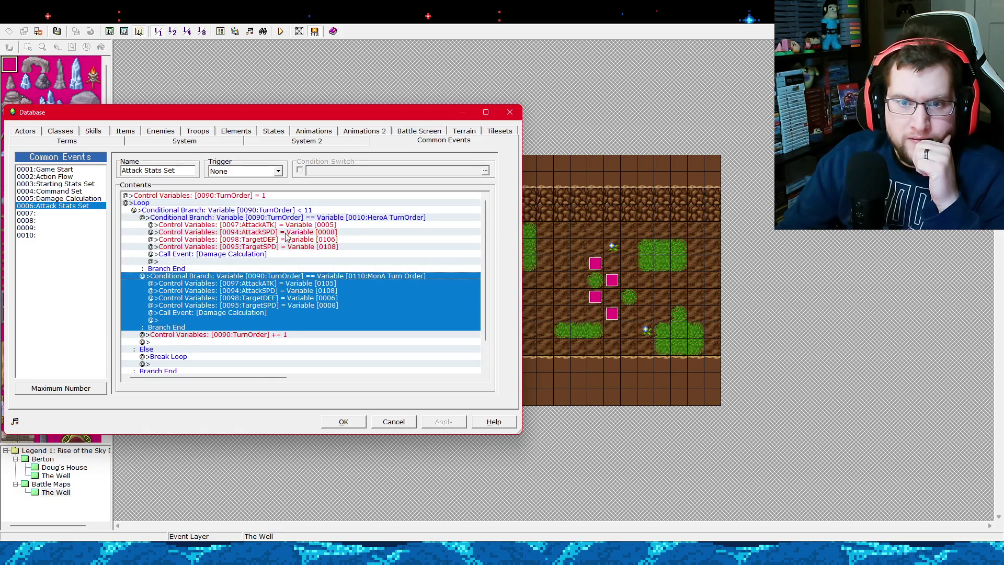
click(291, 217)
click(296, 210)
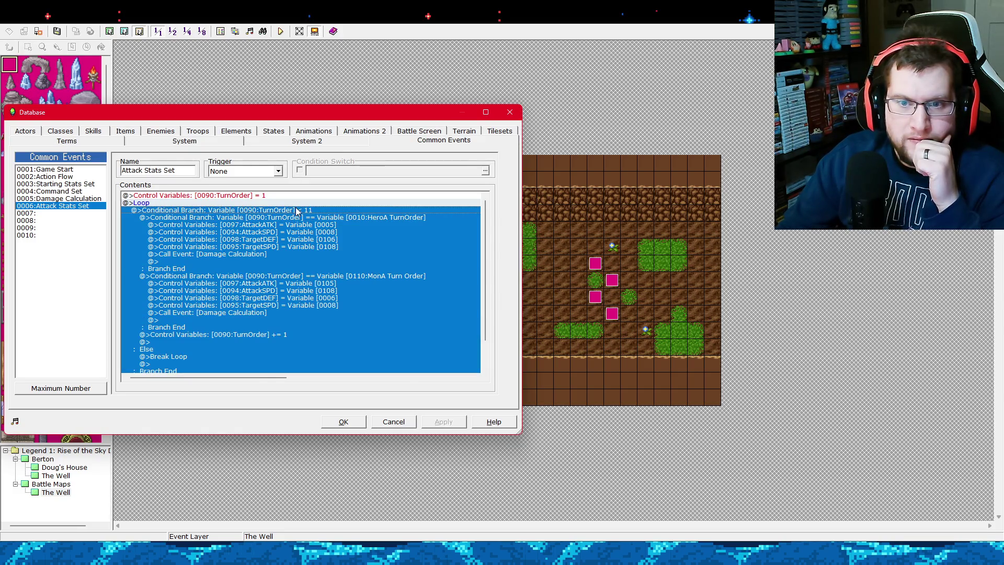
click(302, 254)
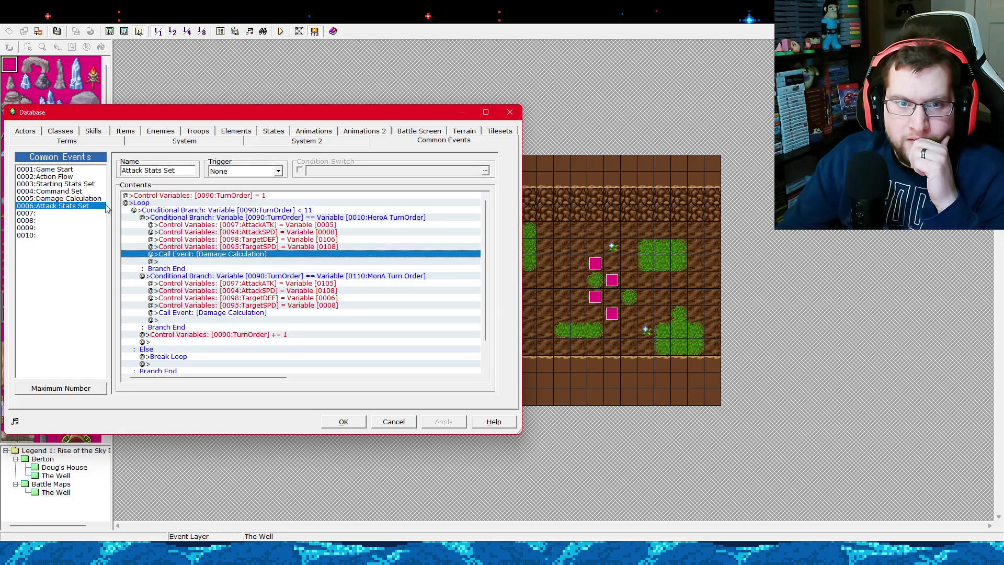
Go back to Command Set and select the line setting 0009 HeroA Action to 1.
click(78, 178)
click(81, 186)
click(82, 191)
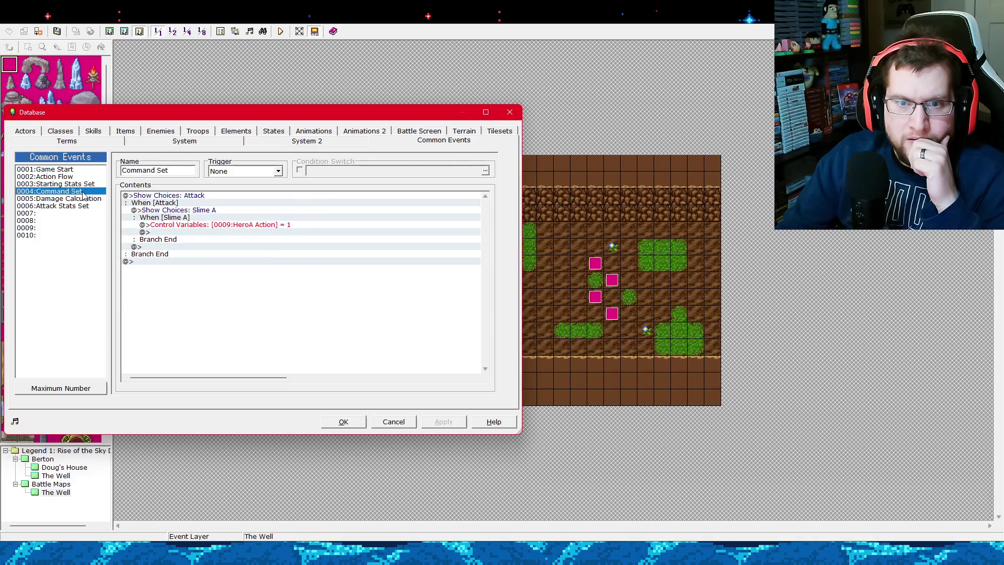
click(200, 225)
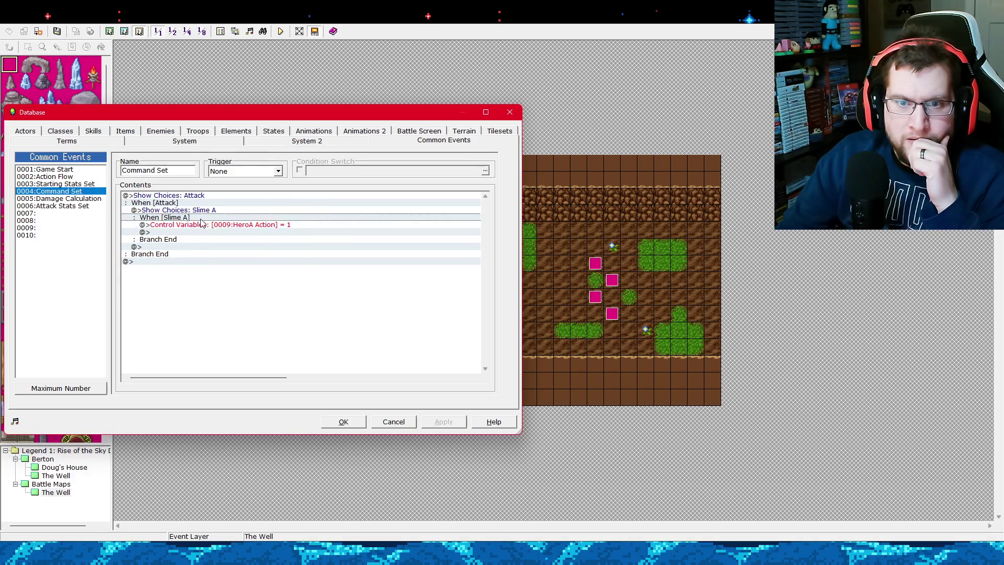
Below HeroA Action, add a Control Variables command setting 0011 HeroA Target to constant 5.
click(214, 232)
right_click(214, 233)
click(218, 239)
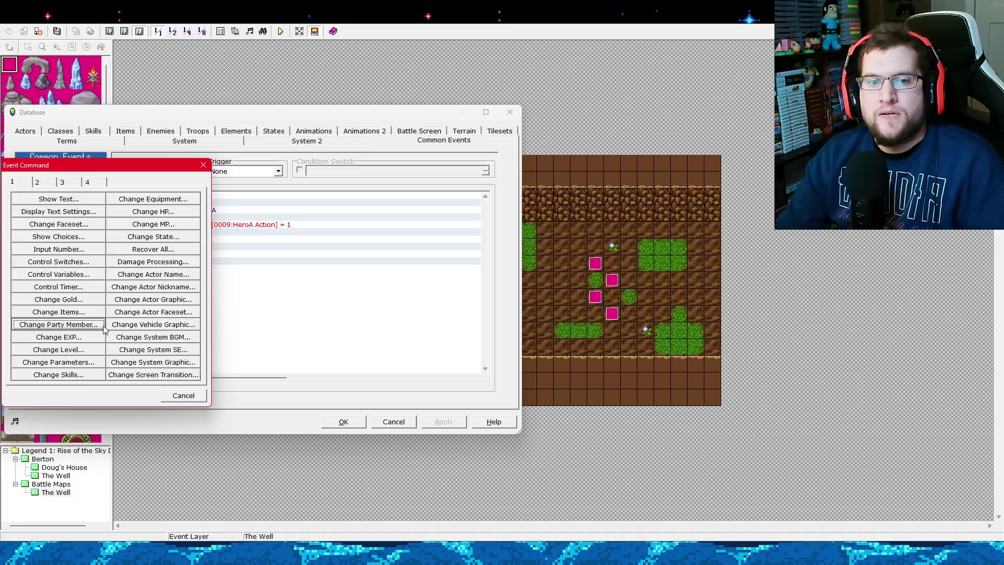
click(37, 181)
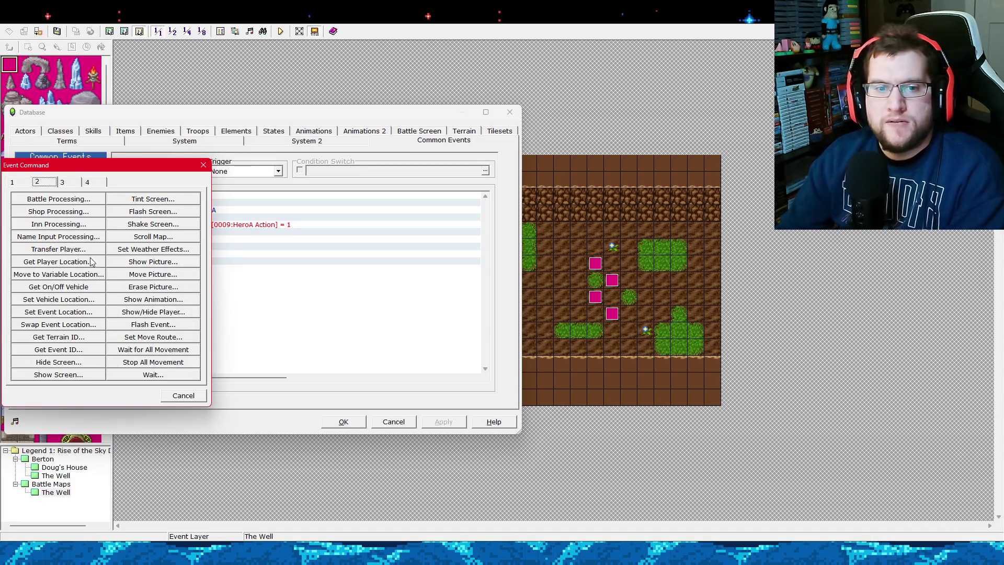
click(26, 183)
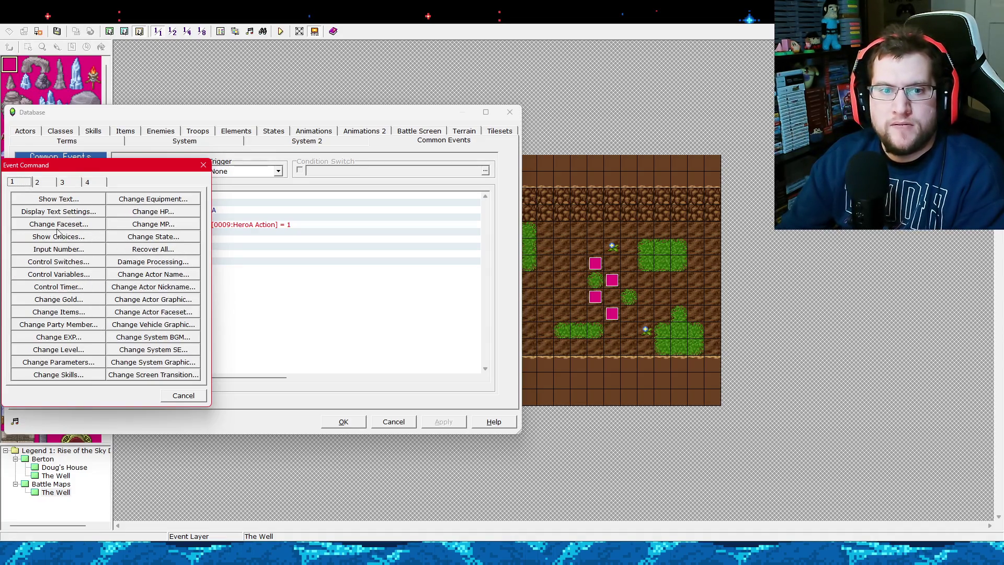
click(75, 275)
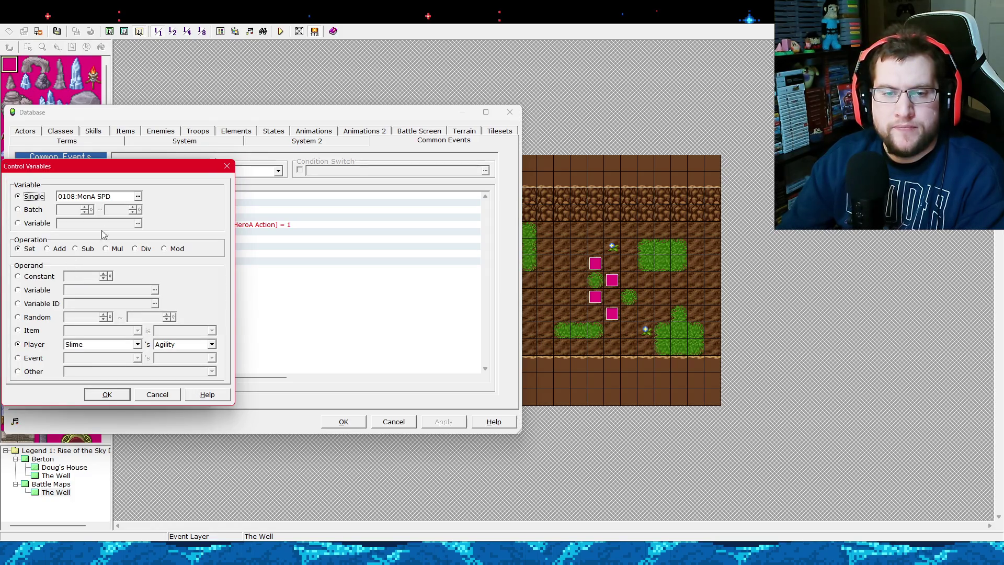
click(138, 196)
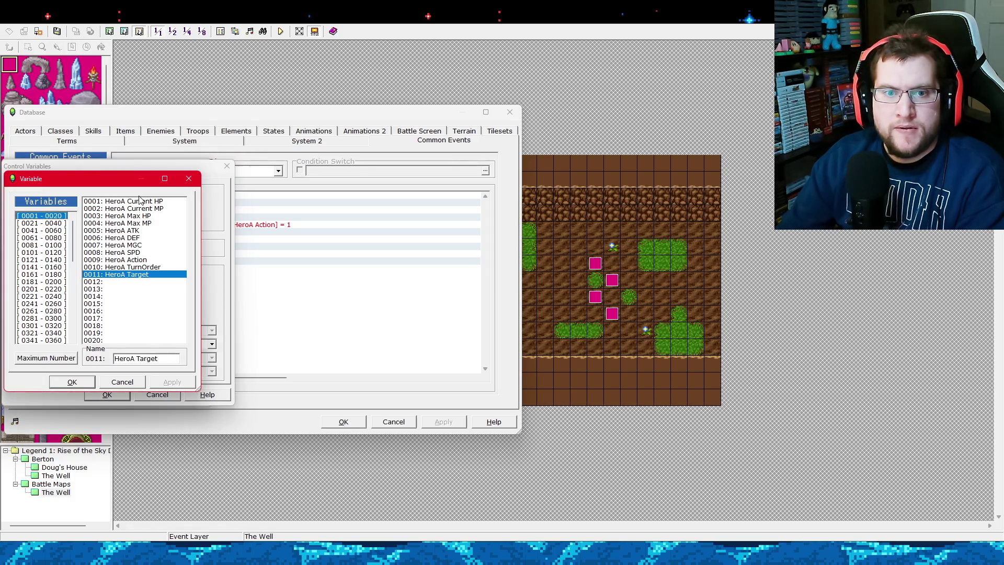
double_click(132, 276)
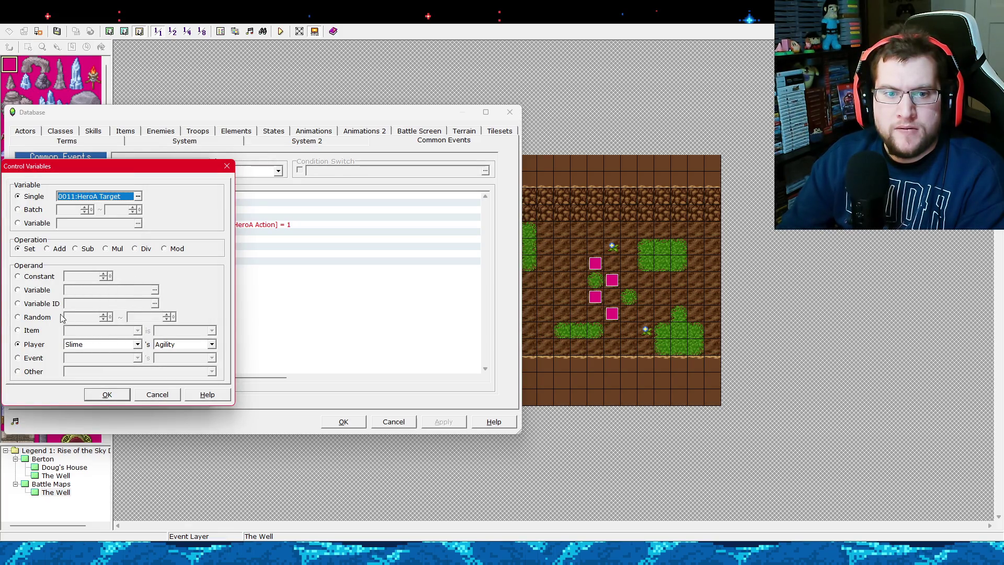
click(42, 293)
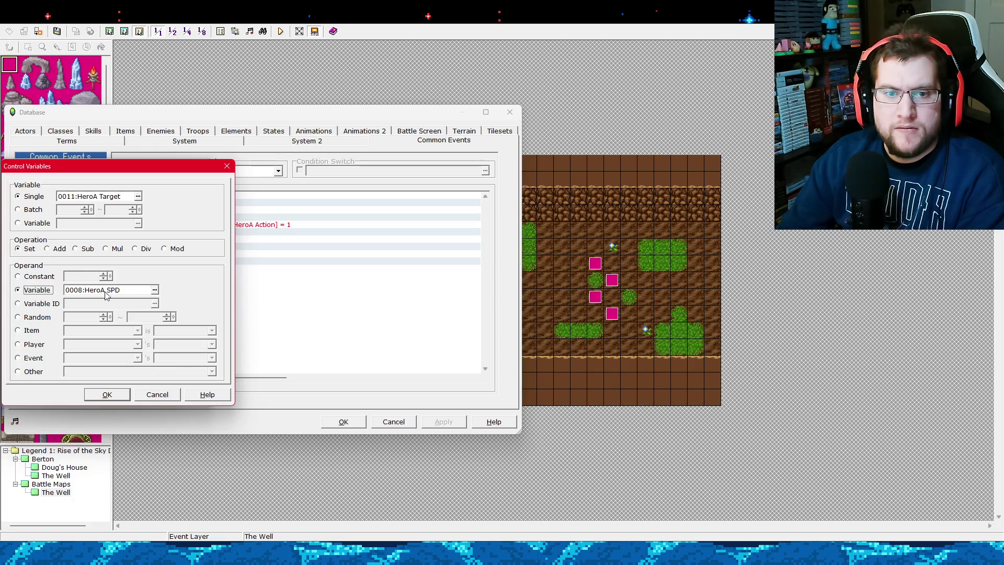
click(29, 277)
text(5)
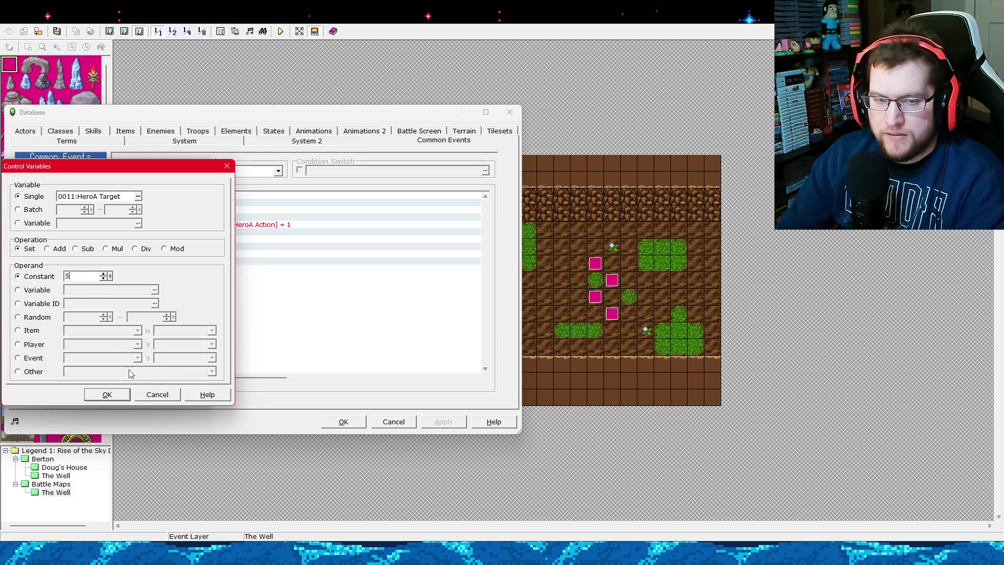
click(106, 395)
Review the Slime A choice block and apply the changes to Command Set.
click(202, 217)
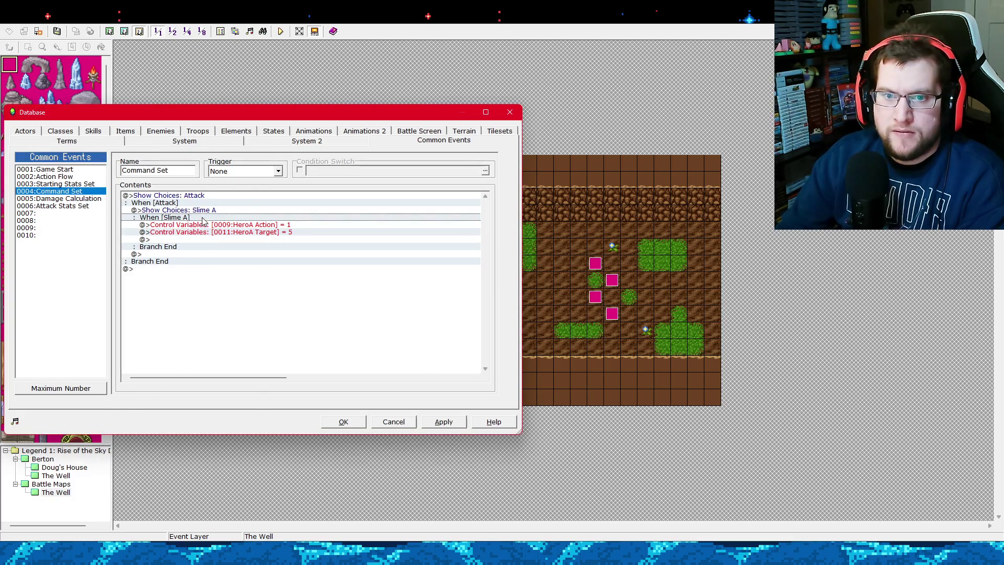
click(202, 225)
click(203, 210)
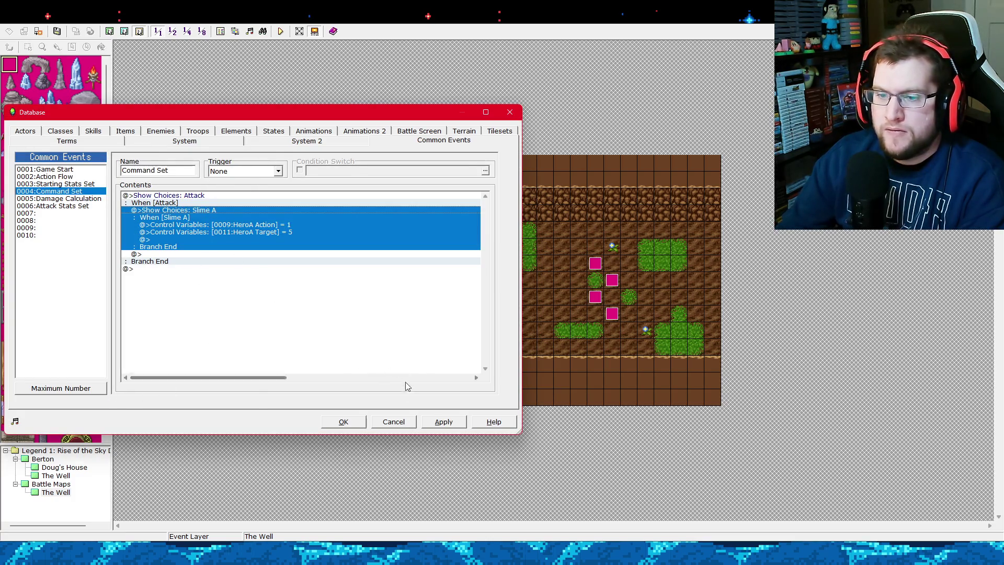
click(447, 422)
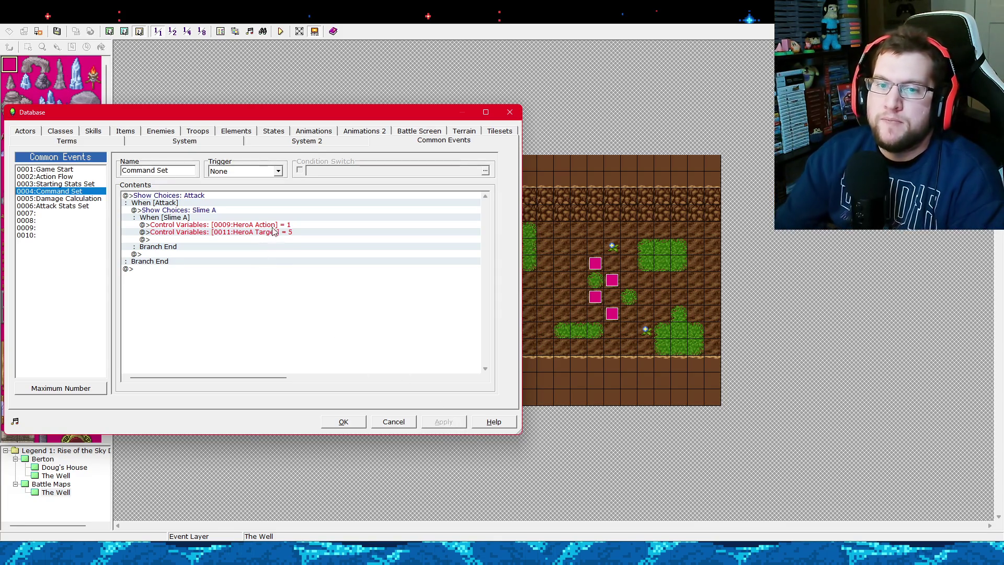
Check the new HeroA Target line, then show Attack Stats Set at its HeroA Damage Calculation call.
click(244, 209)
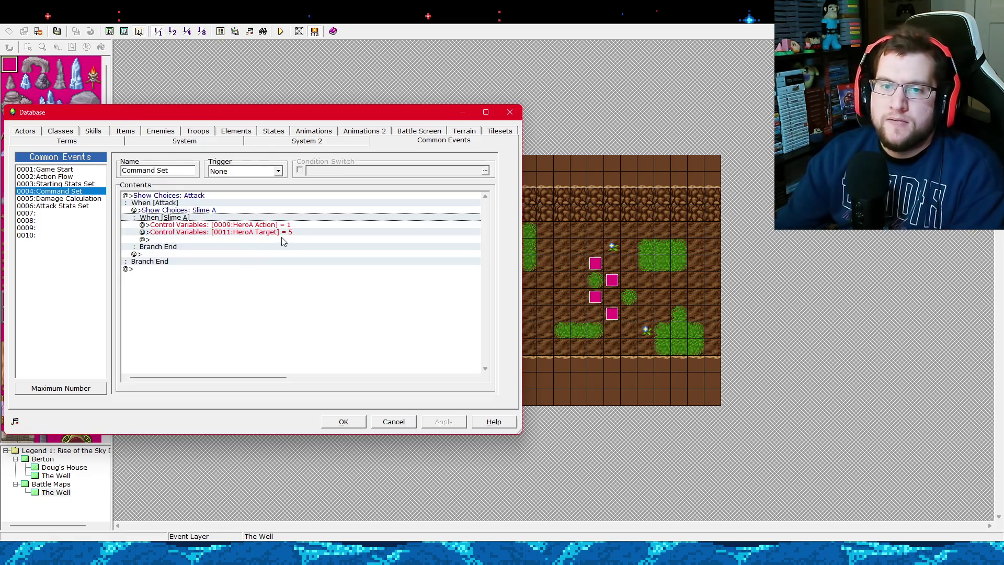
click(256, 233)
click(271, 211)
click(273, 224)
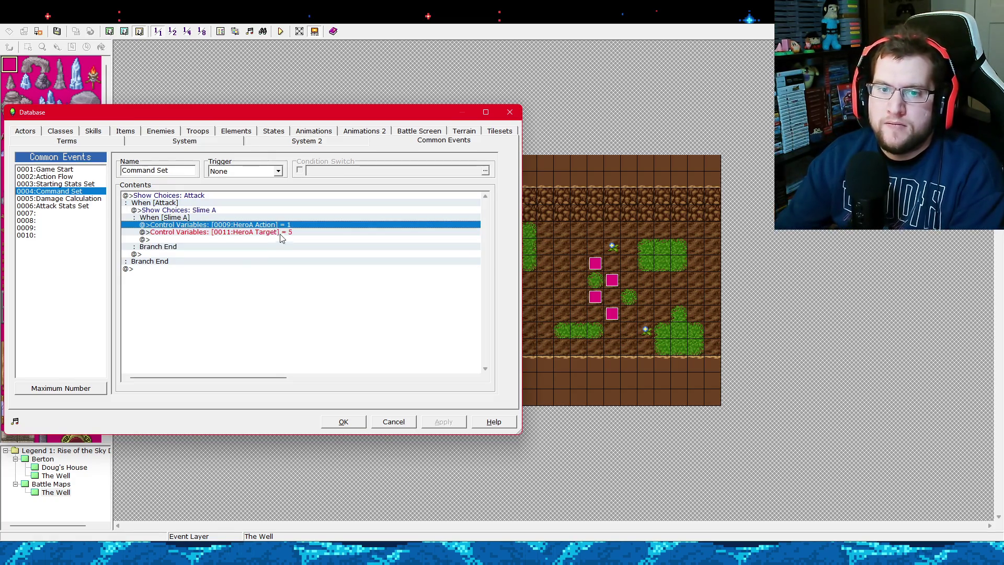
click(281, 232)
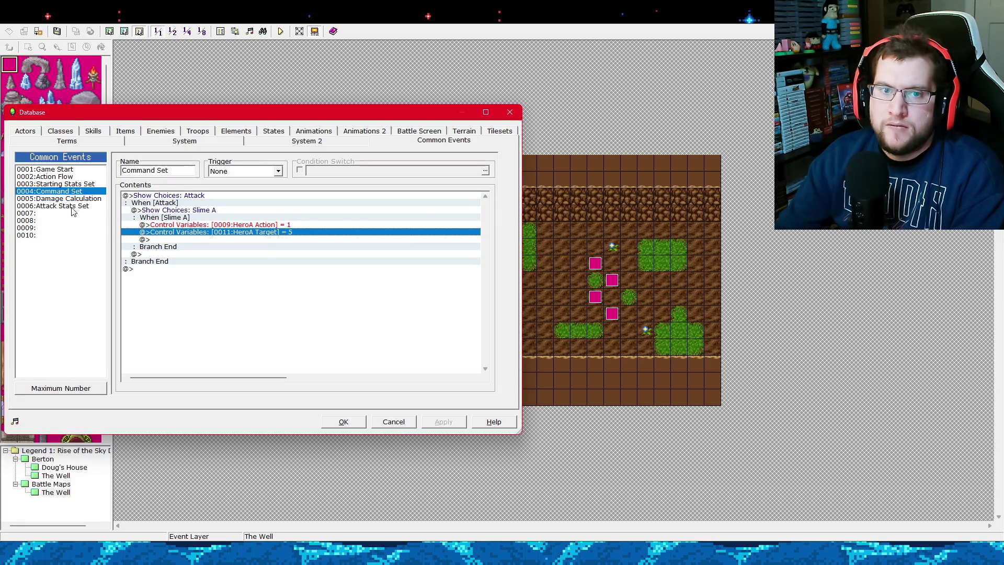
click(72, 208)
click(233, 256)
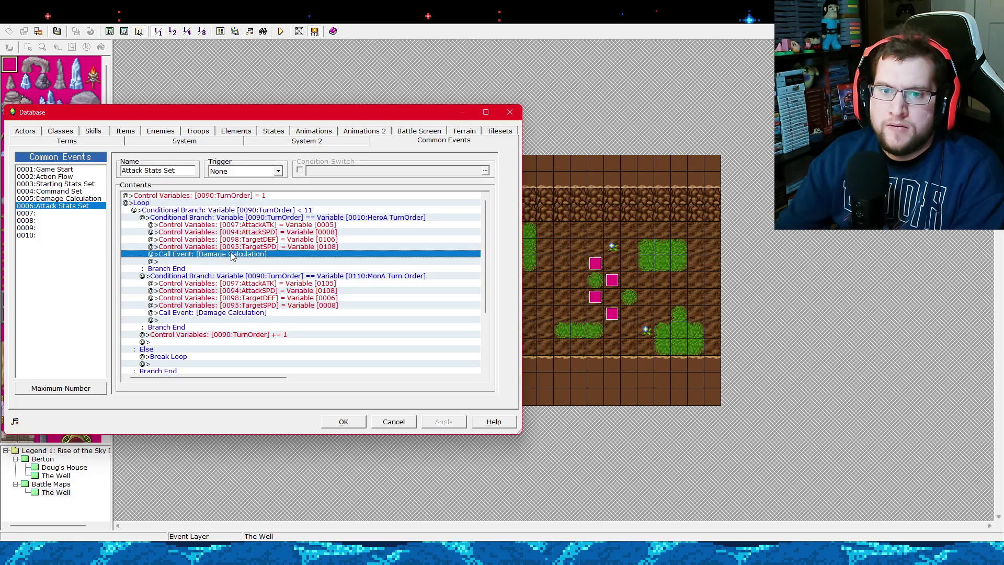
Insert a Conditional Branch before the Damage Calculation call testing 0011 HeroA Target equal to 5.
mouse_move(232, 255)
mouse_down()
mouse_move(263, 230)
mouse_move(259, 258)
mouse_up()
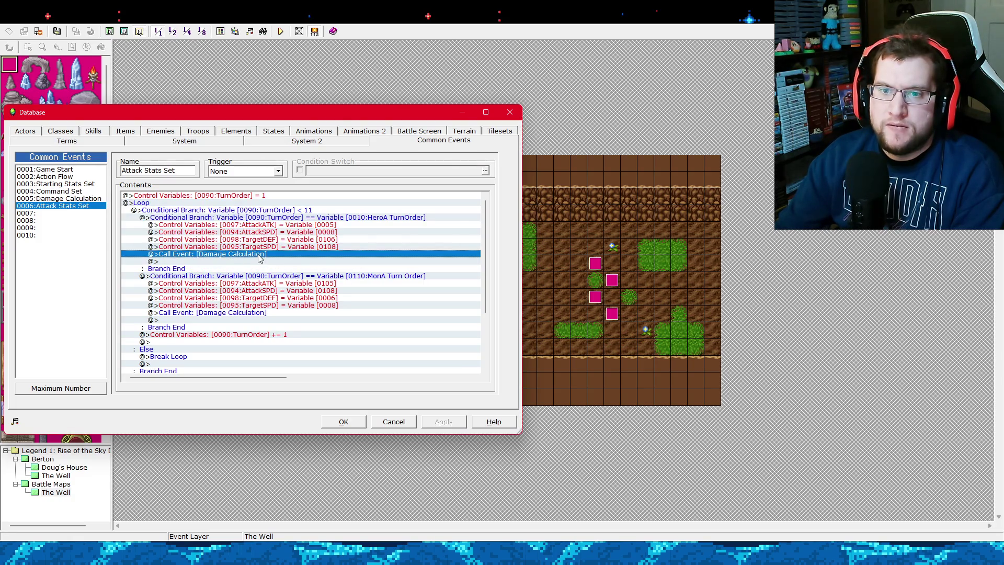
right_click(260, 258)
click(265, 263)
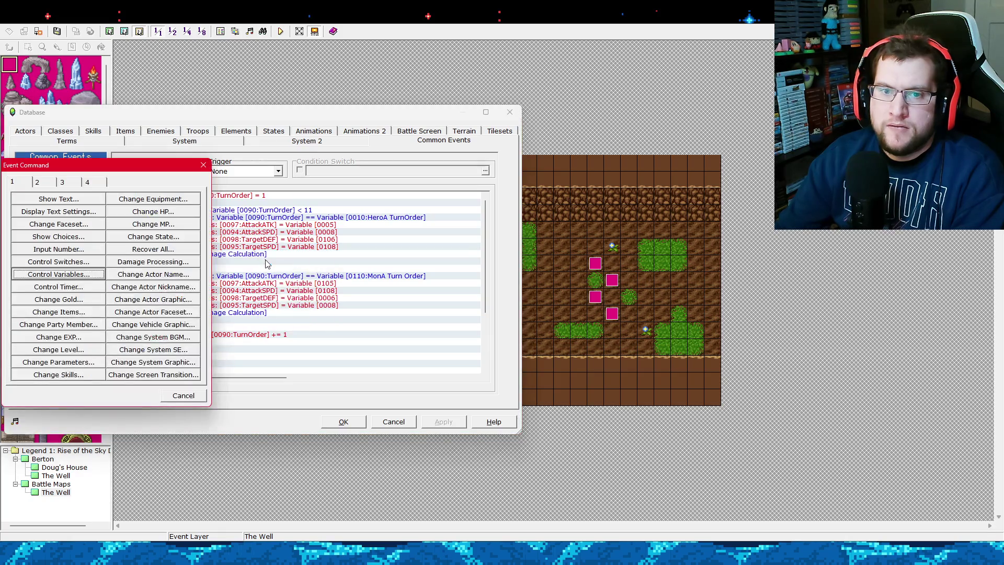
click(63, 182)
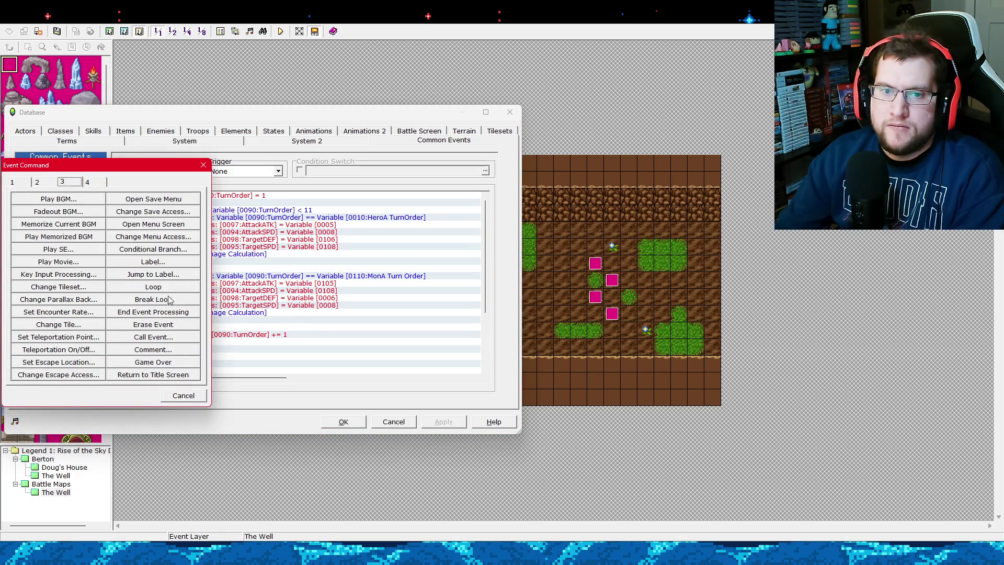
click(175, 255)
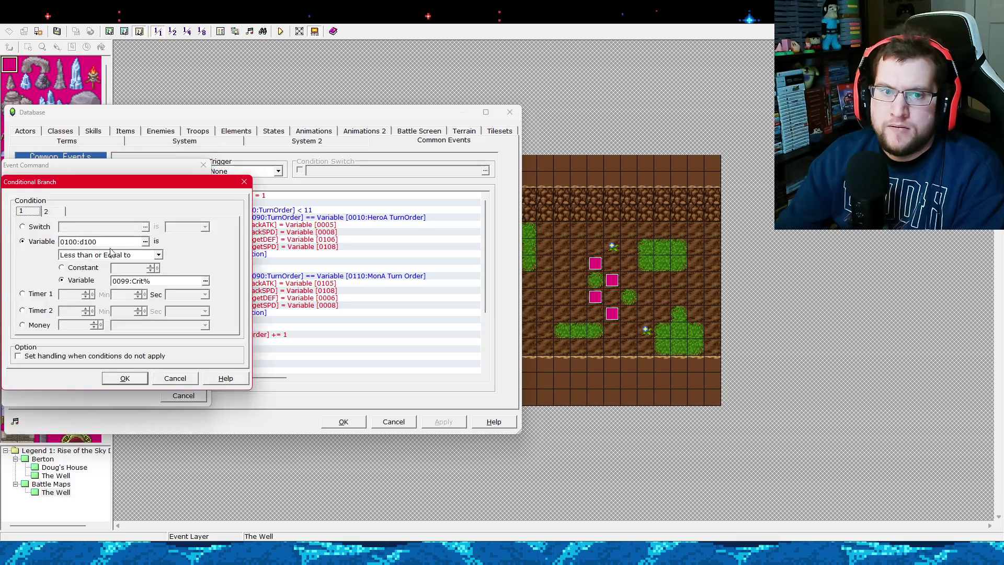
click(147, 245)
double_click(149, 277)
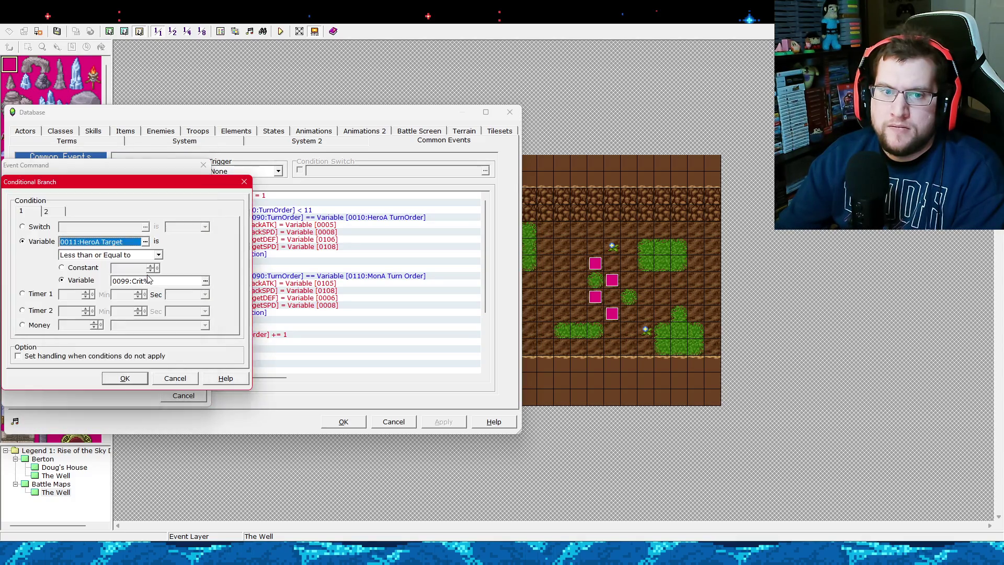
click(108, 255)
click(108, 266)
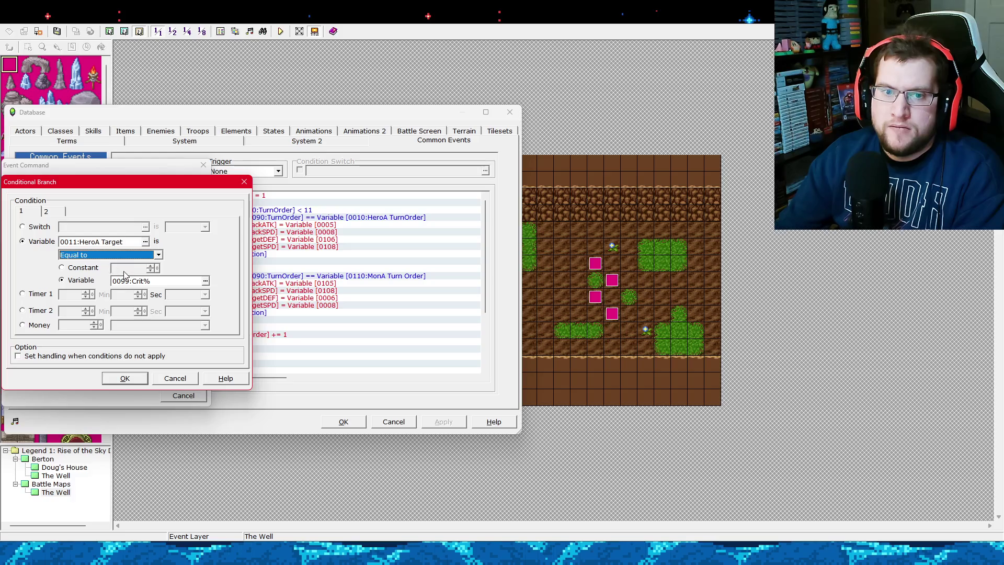
click(93, 268)
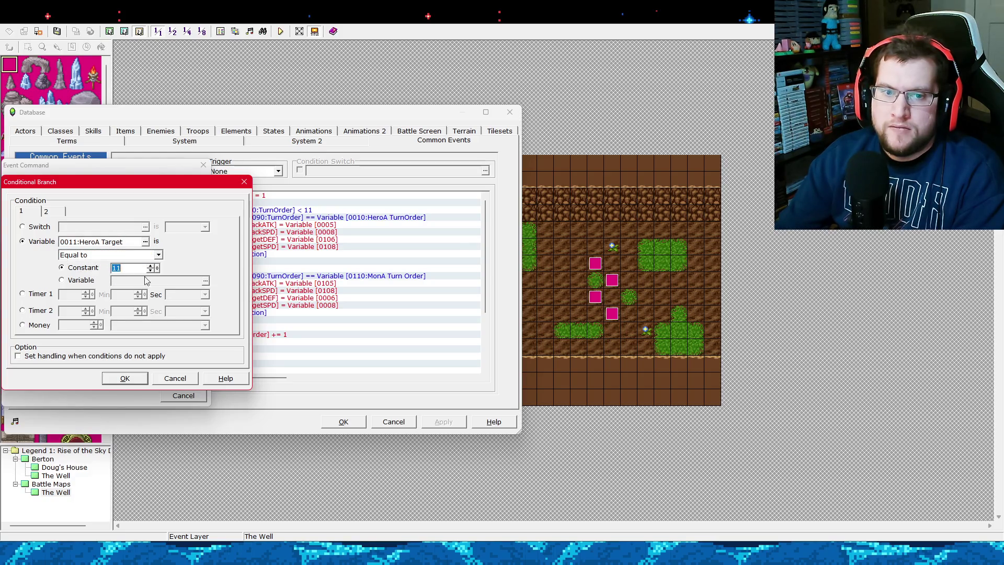
text(5)
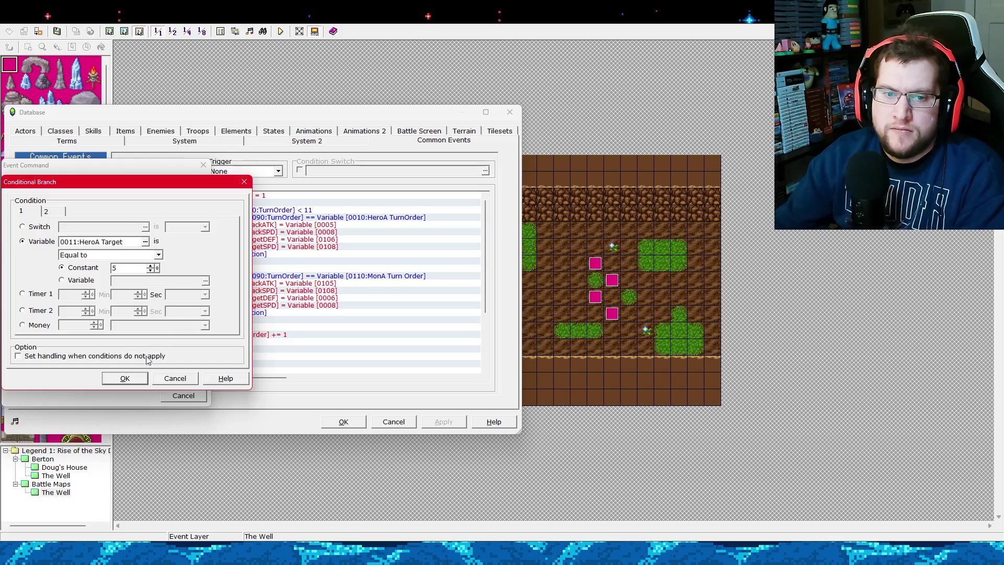
key(Return)
Look over the new empty branch and apply the changes to Attack Stats Set.
click(234, 255)
click(244, 261)
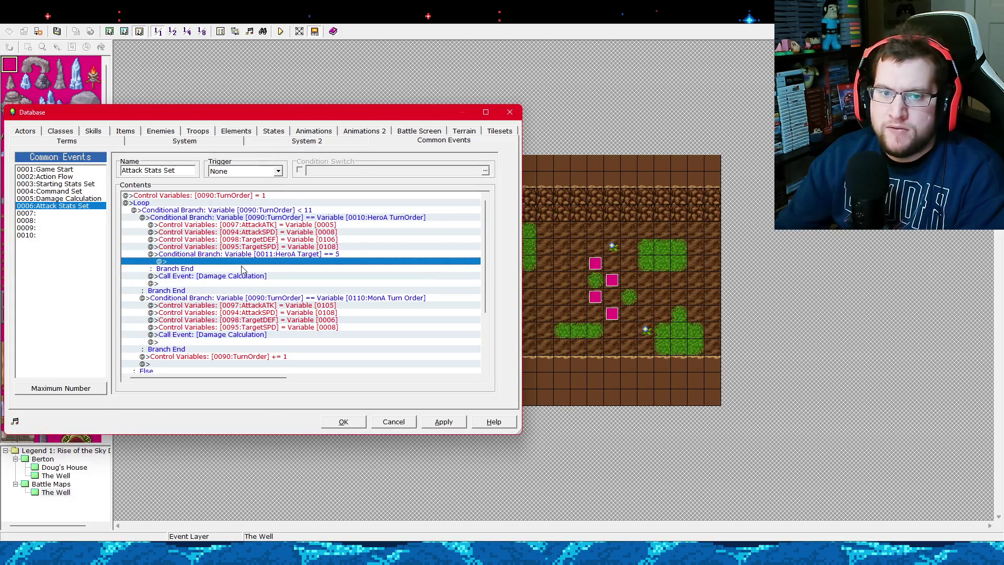
click(245, 269)
click(246, 254)
click(444, 421)
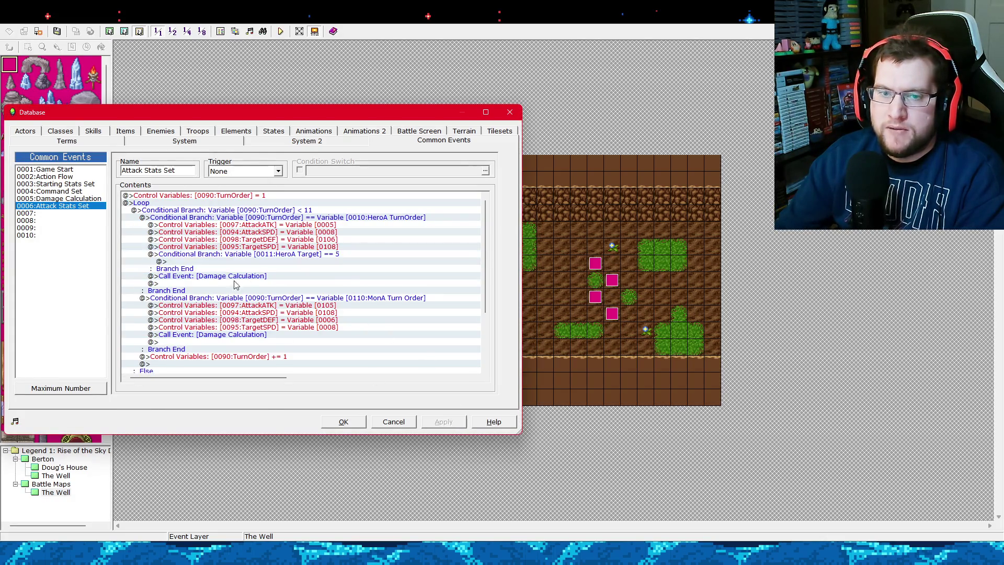
Select the empty line inside the HeroA Target branch and begin inserting a command there.
click(265, 255)
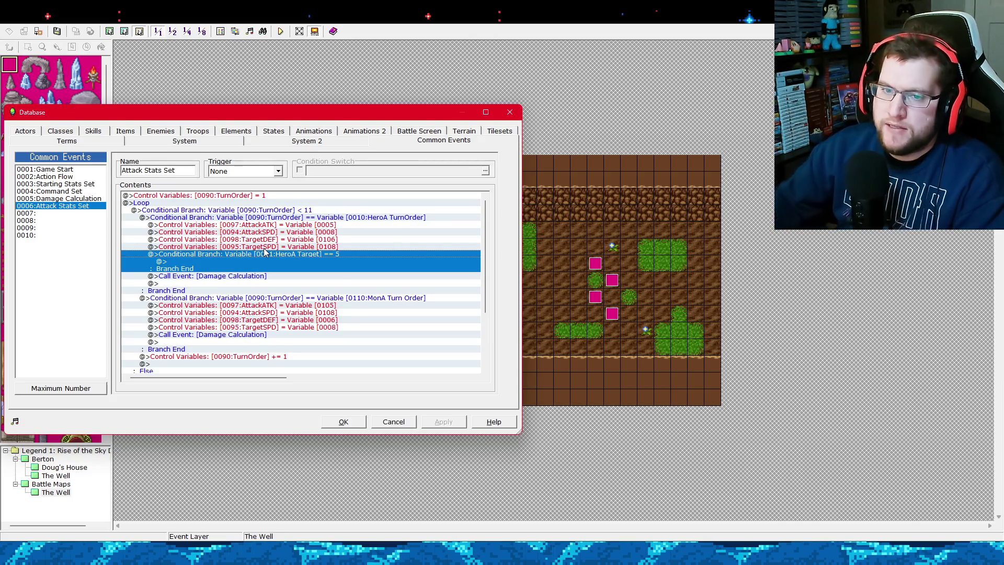
click(273, 262)
click(285, 255)
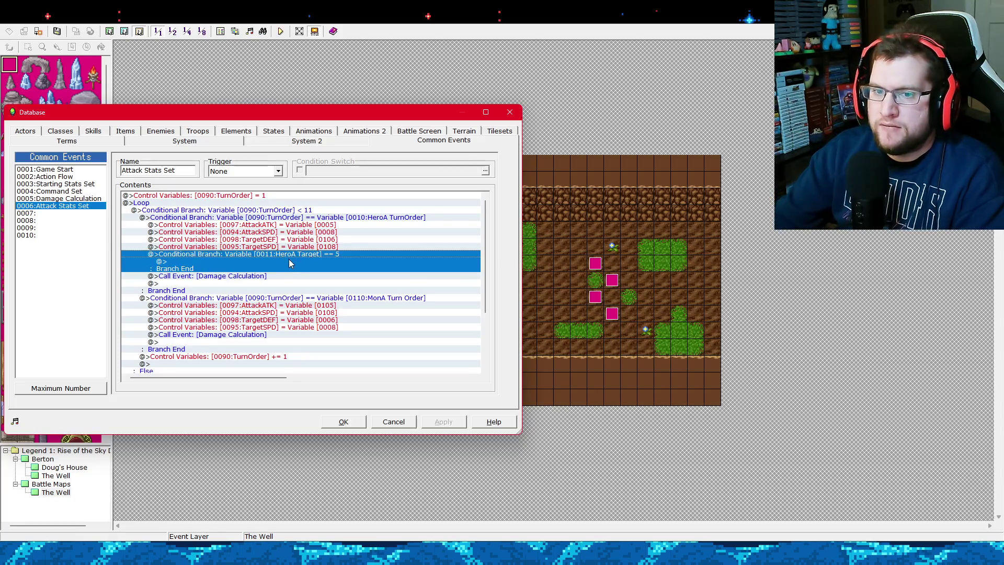
click(290, 262)
click(282, 255)
click(281, 262)
click(285, 255)
click(287, 262)
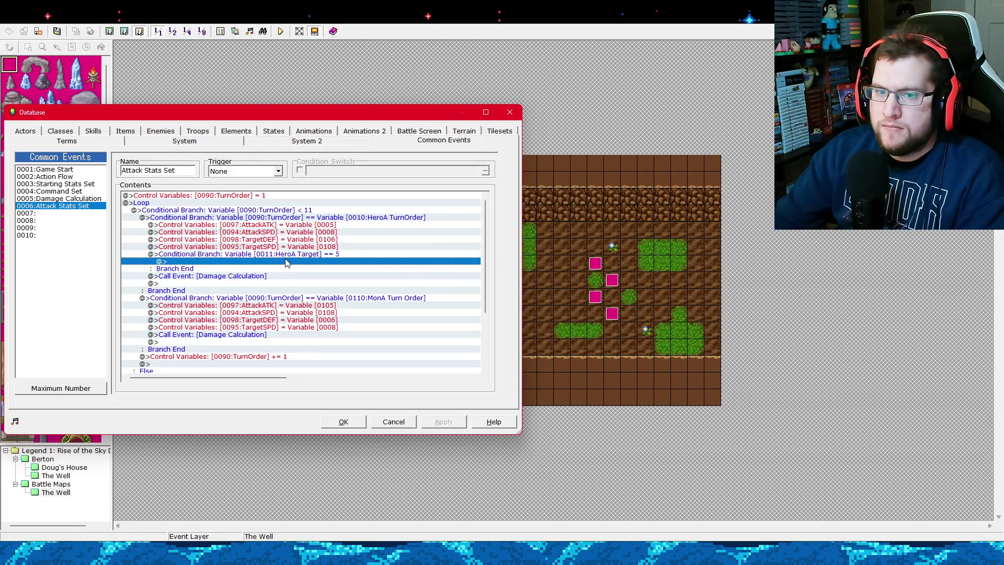
right_click(288, 262)
click(307, 268)
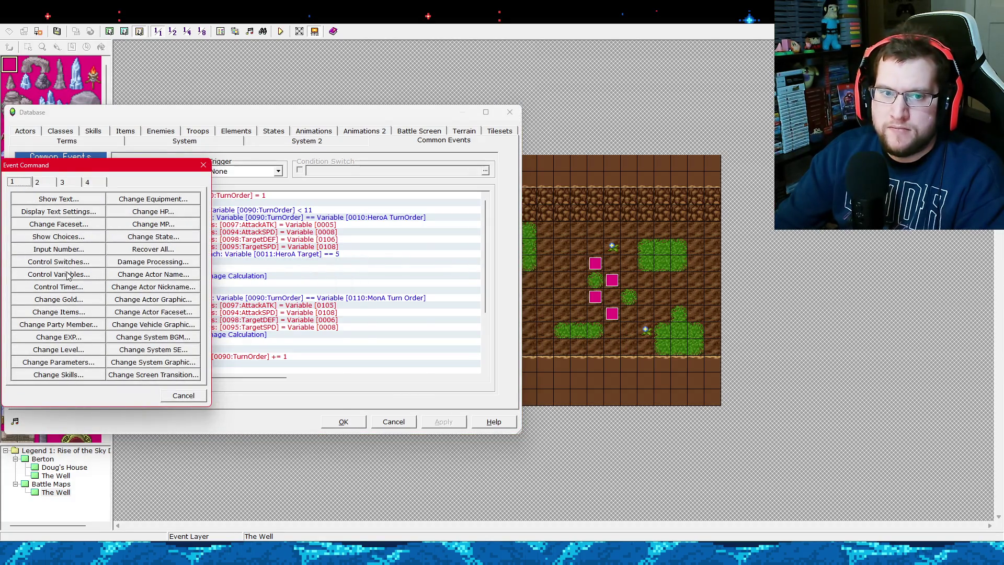
Try a Control Variables command, browsing variables up to MonA CHP, then cancel without adding anything.
click(66, 274)
click(138, 196)
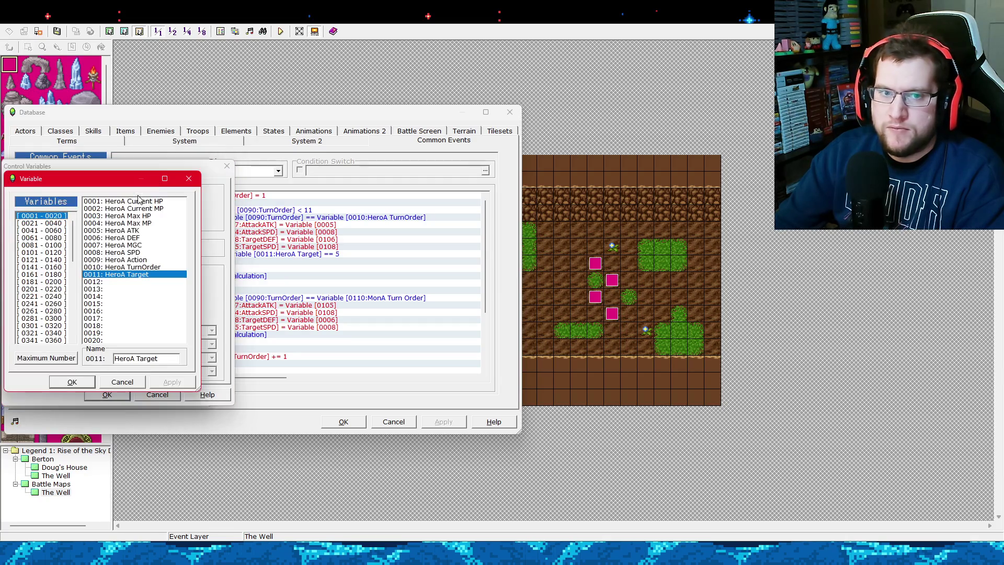
click(52, 238)
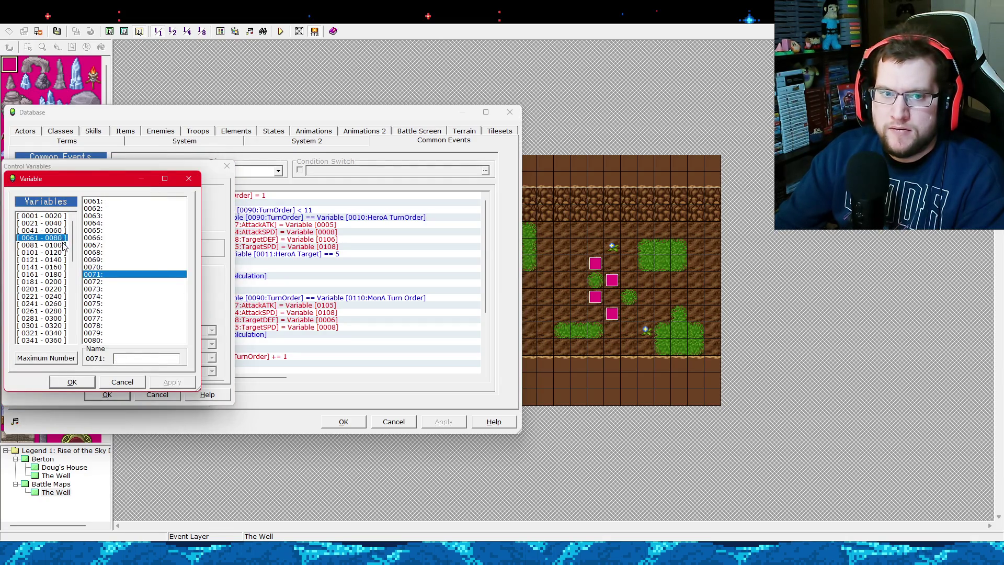
click(63, 245)
click(64, 253)
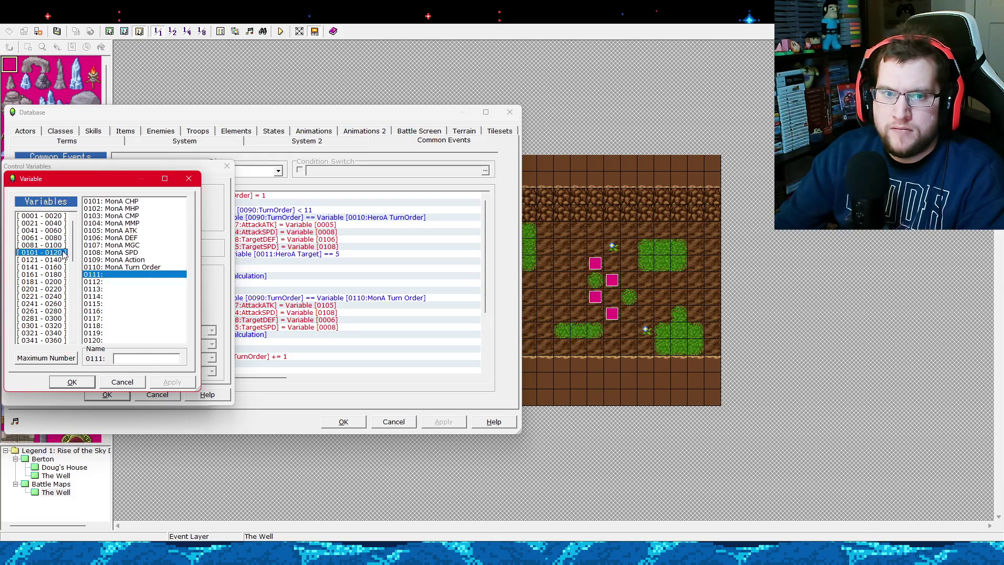
double_click(136, 202)
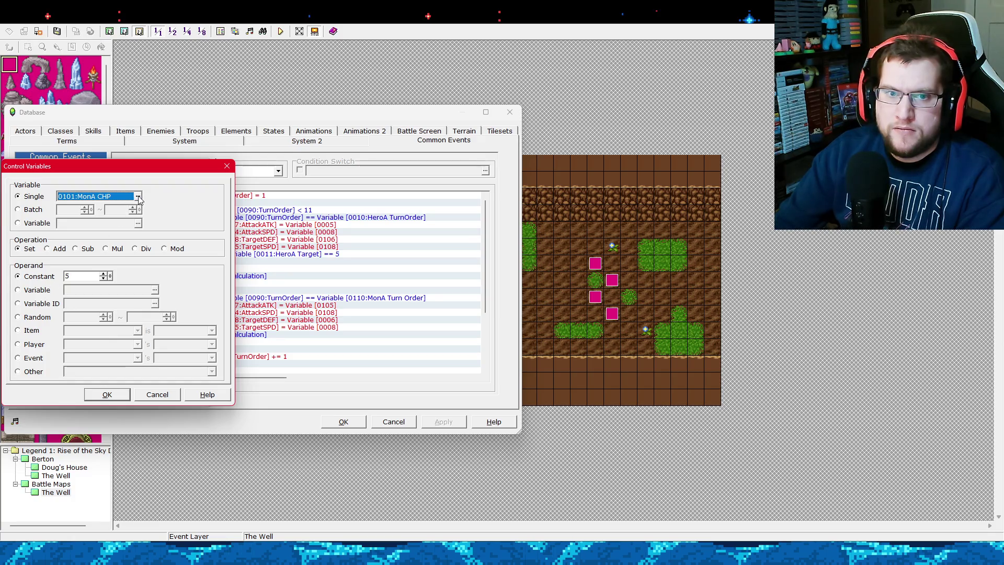
click(138, 196)
click(61, 244)
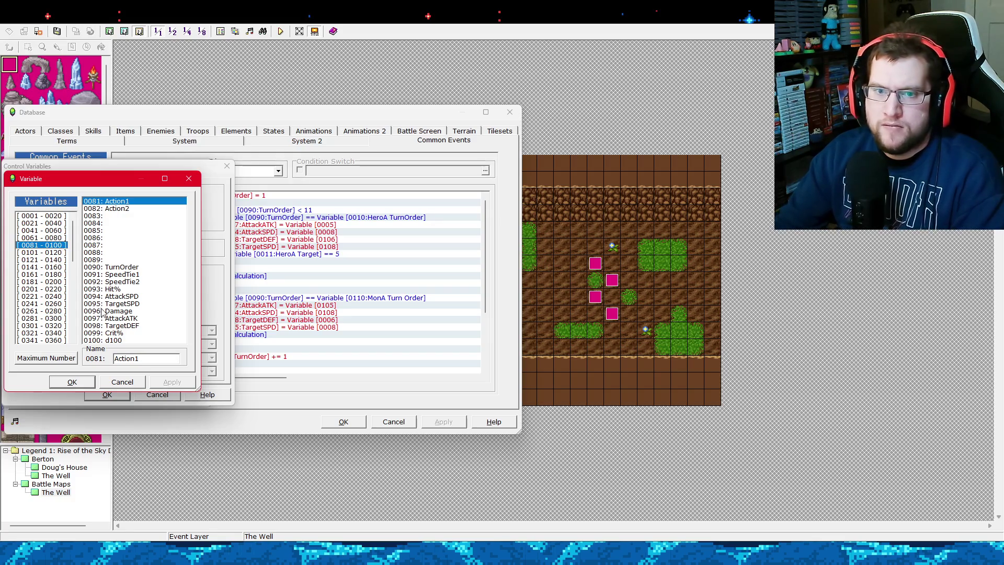
click(134, 386)
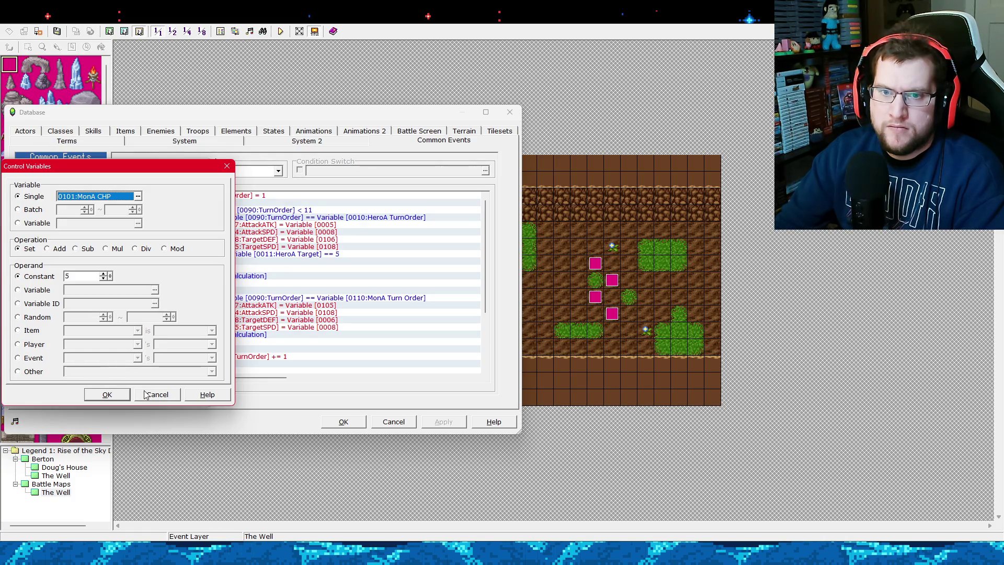
click(147, 395)
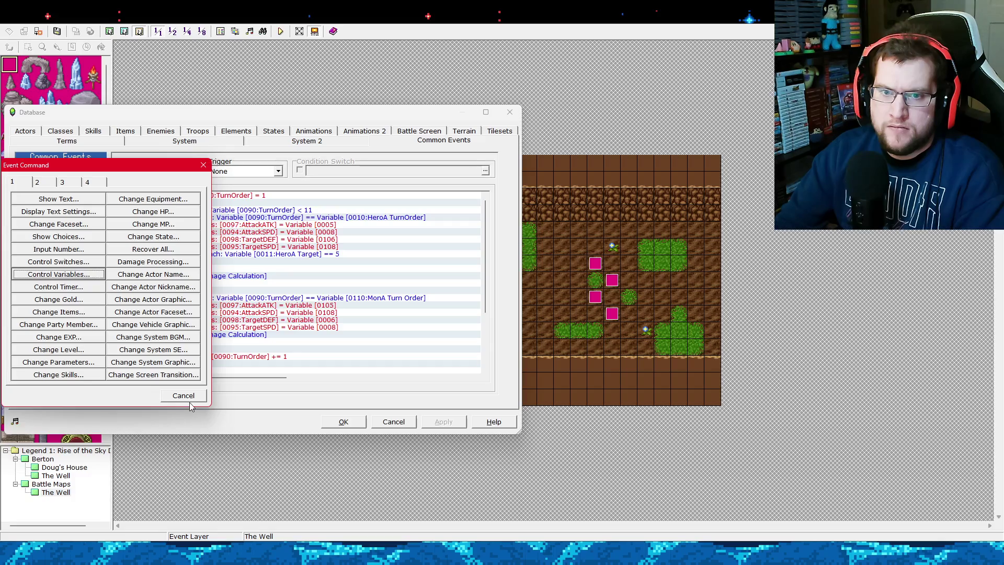
click(186, 397)
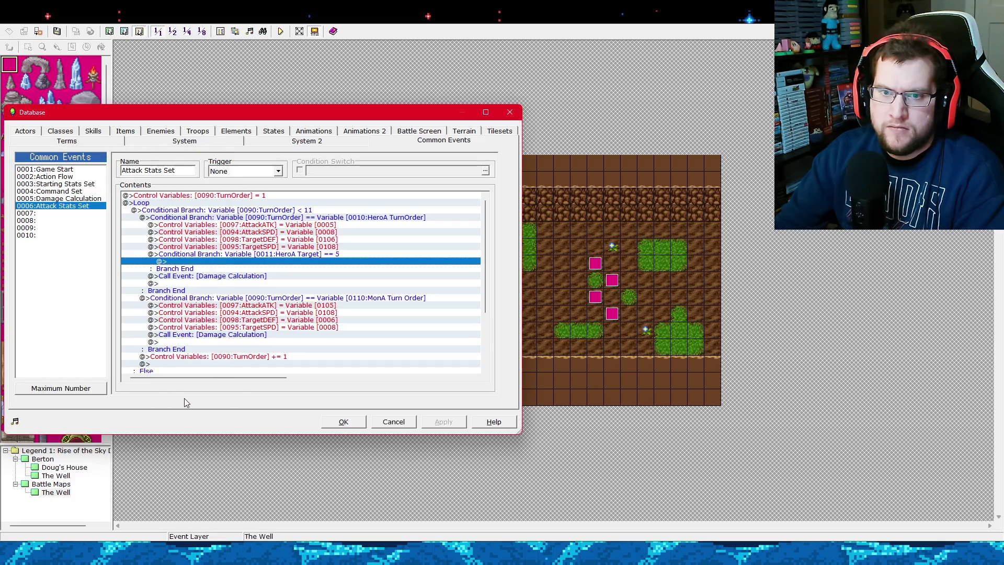
Delete the empty HeroA Target == 5 branch and start inserting a variable command in its place.
click(255, 257)
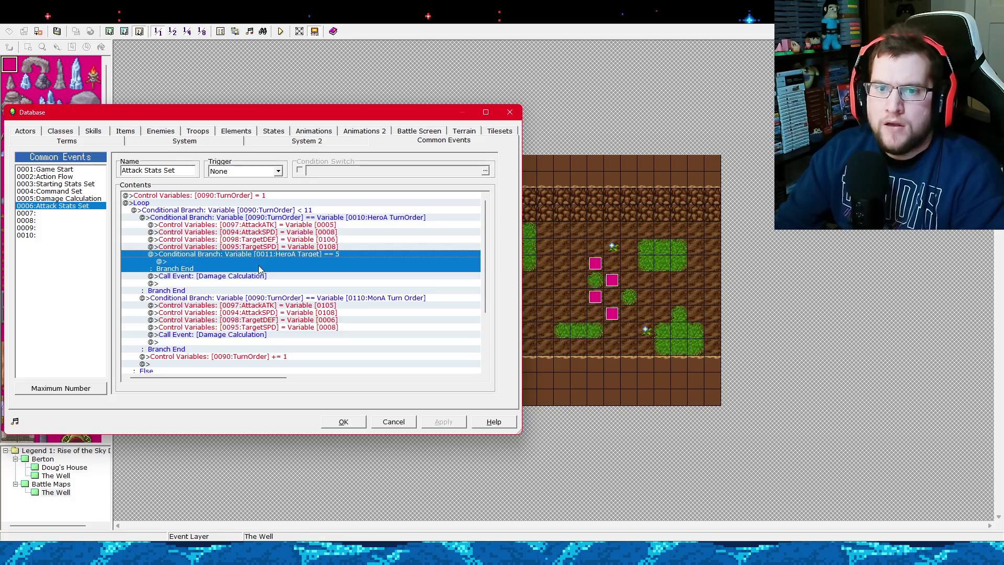
key(Delete)
right_click(255, 257)
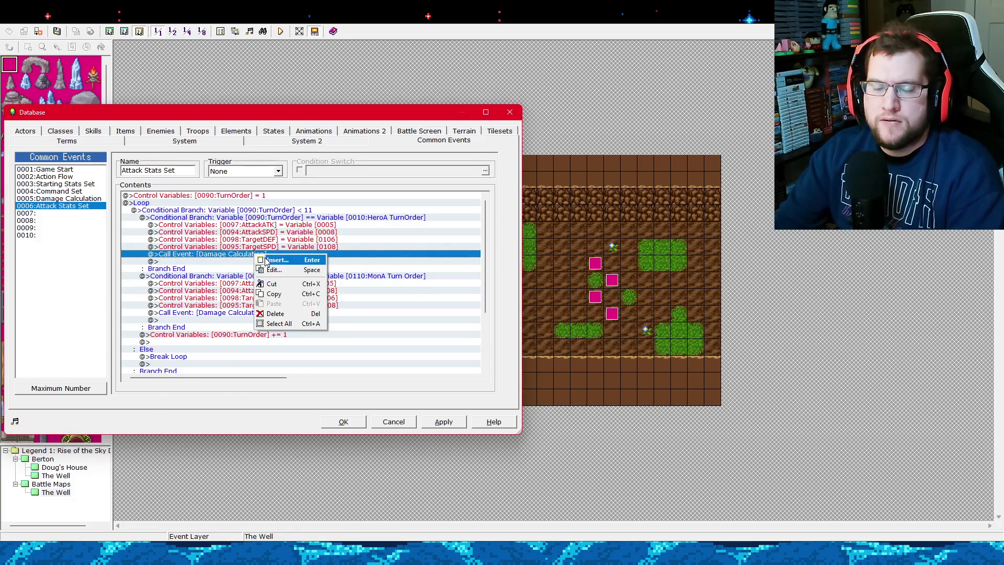
click(256, 257)
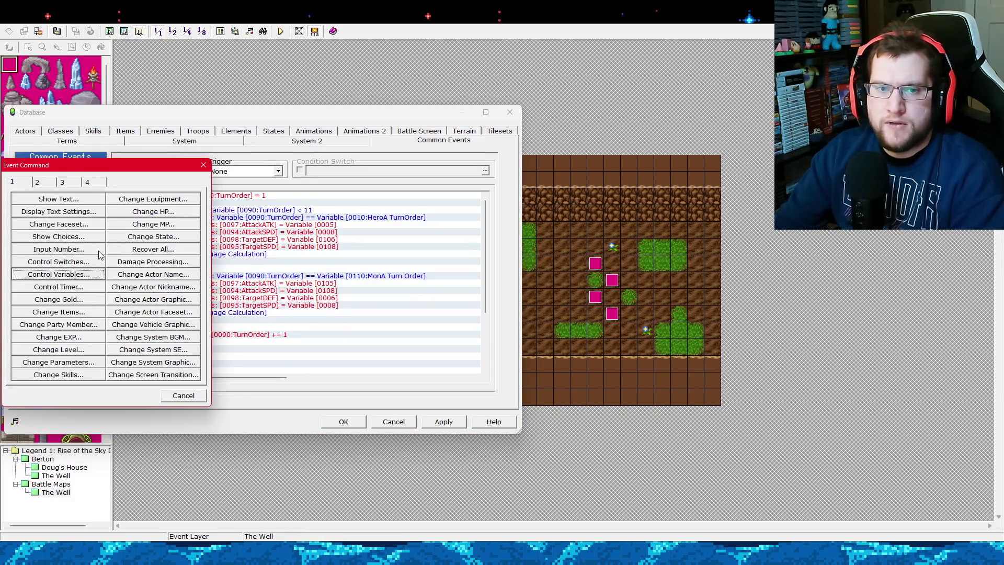
click(78, 274)
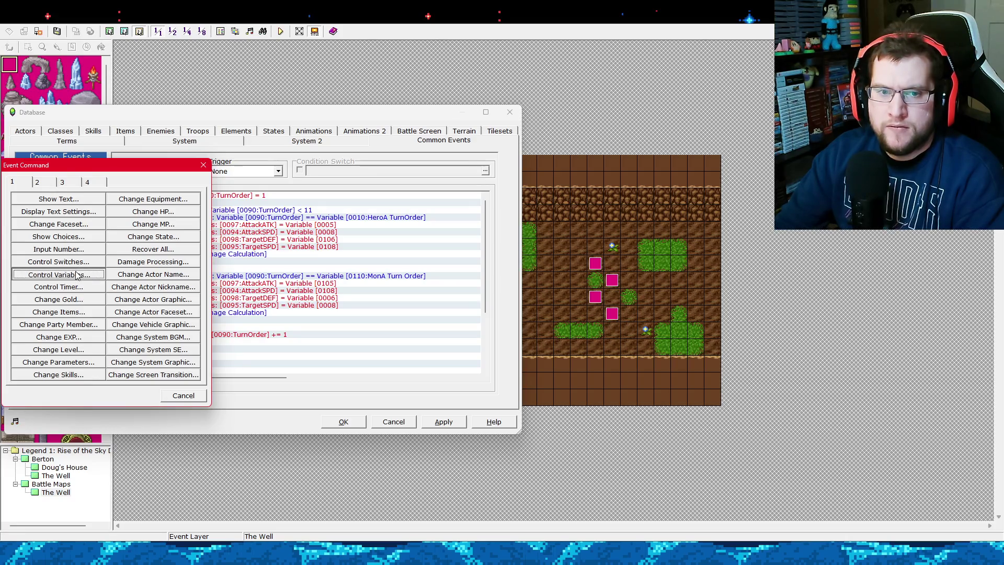
Name the unused variable 0089 CurrentTarget and choose it as the variable to set.
click(138, 196)
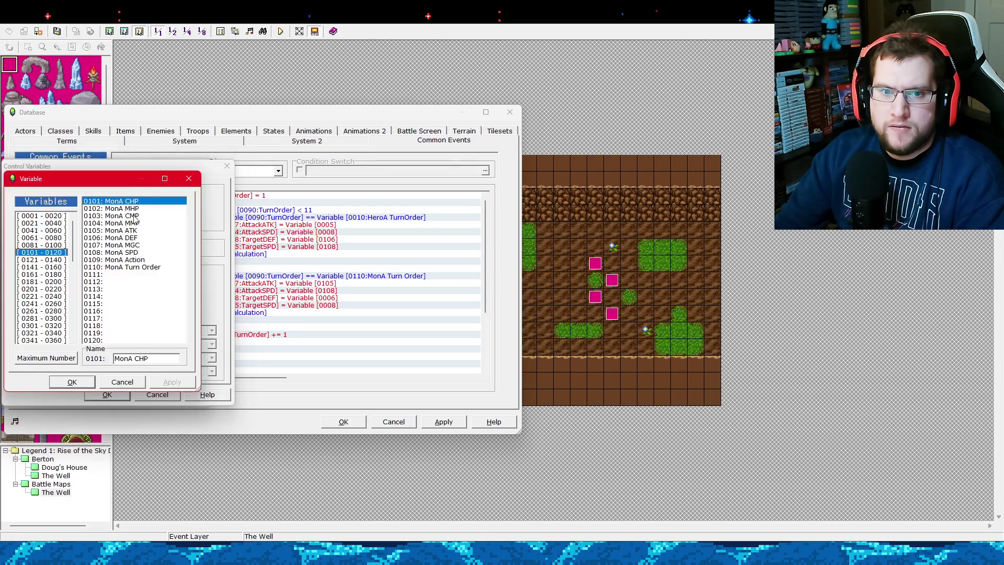
click(46, 245)
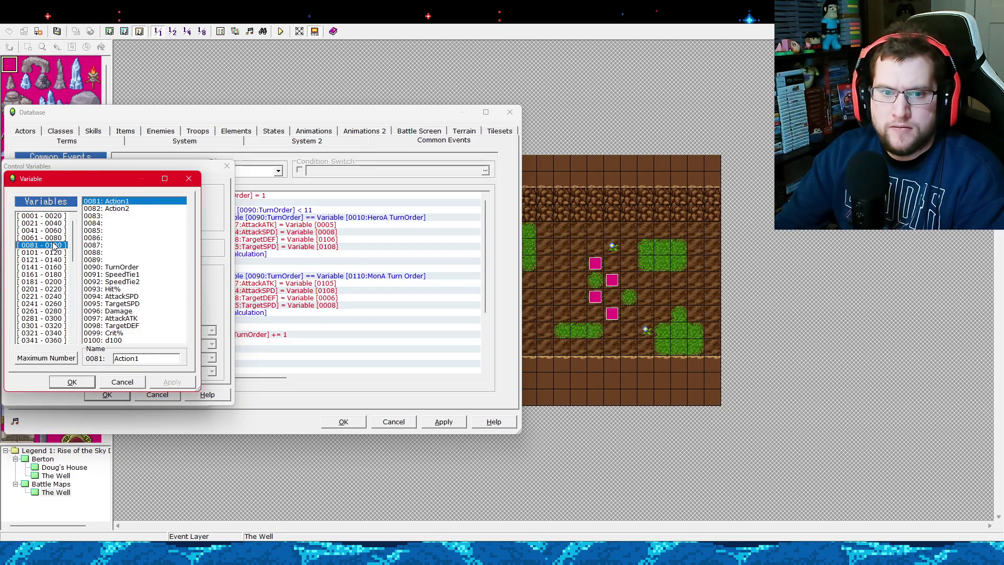
click(120, 260)
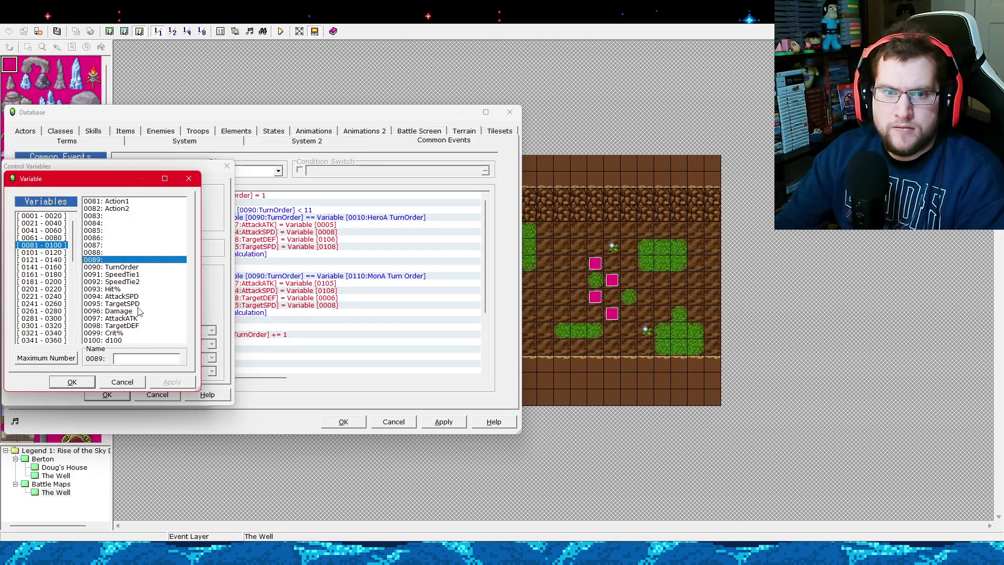
text(Cu)
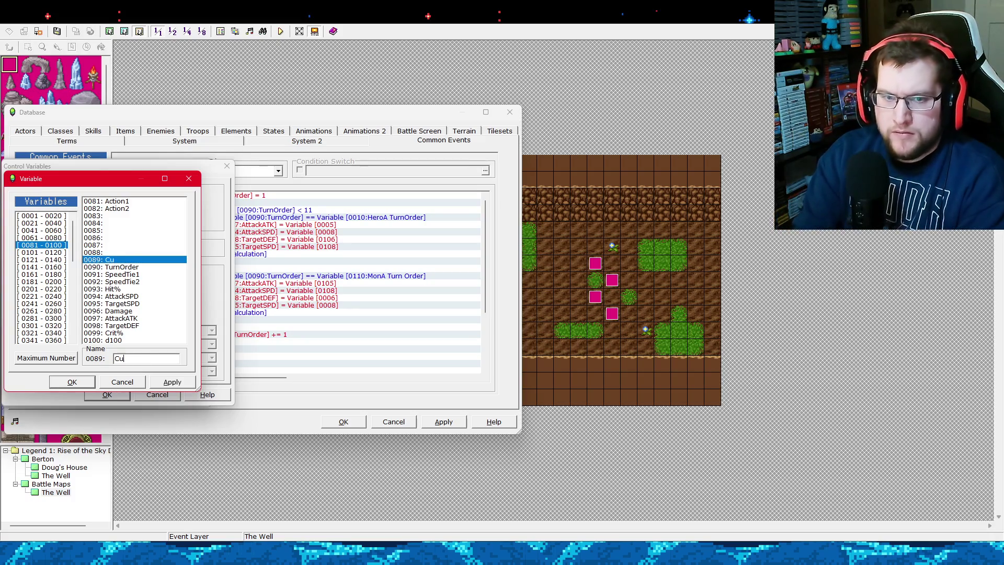
text(rrentTarget)
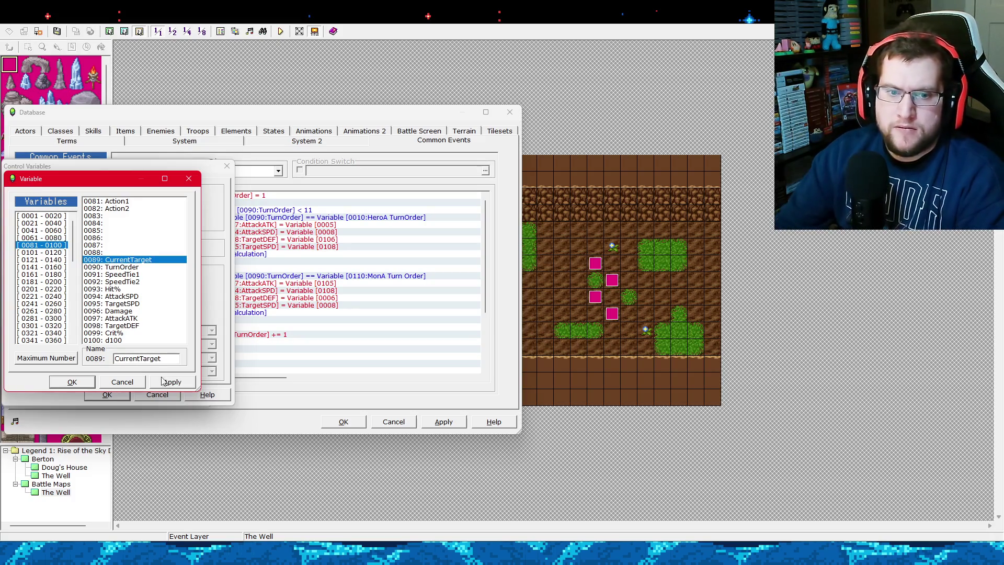
click(87, 379)
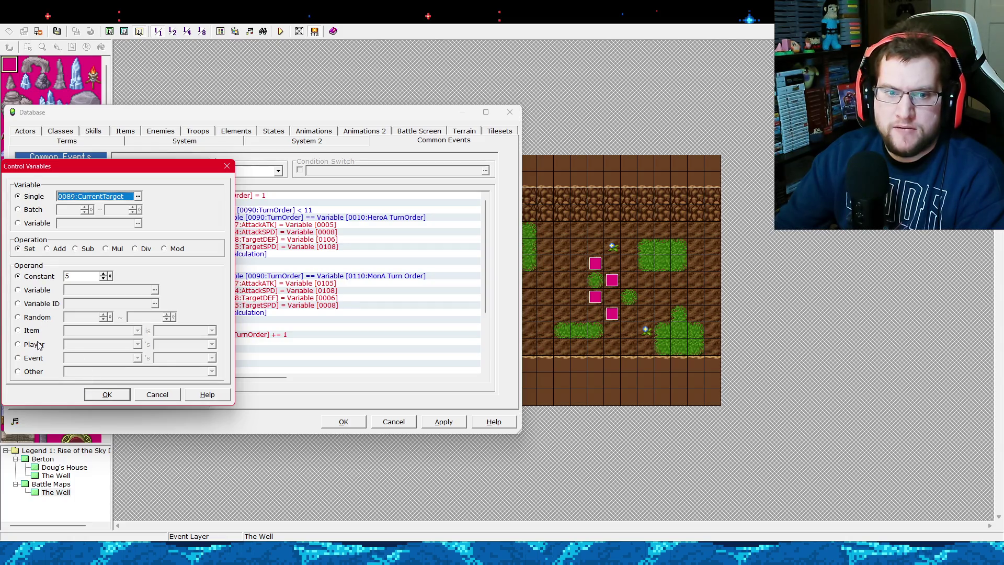
Set CurrentTarget from variable 0011 HeroA Target, confirm, and apply the changes to Attack Stats Set.
click(55, 293)
click(154, 289)
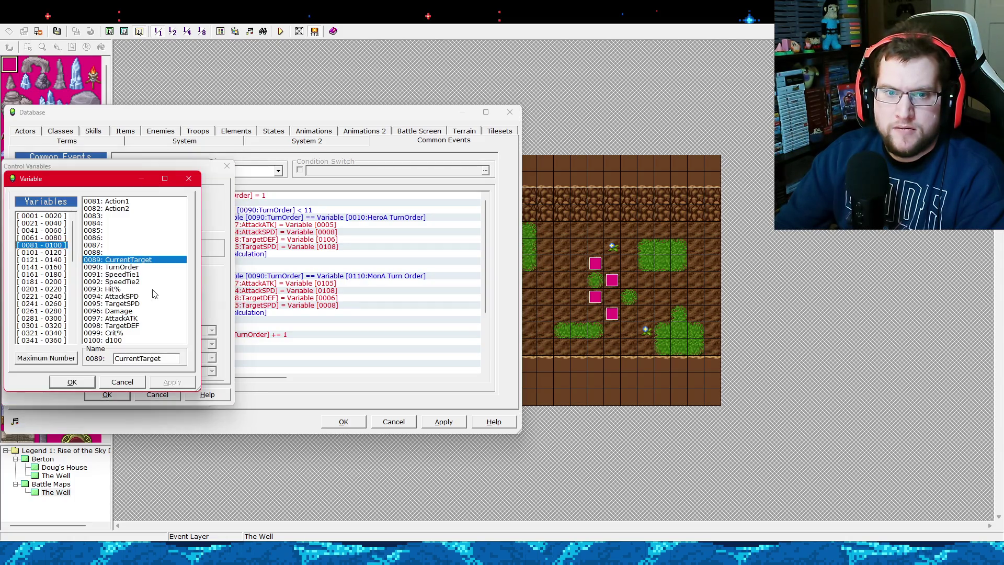
scroll(72, 236, up, 4)
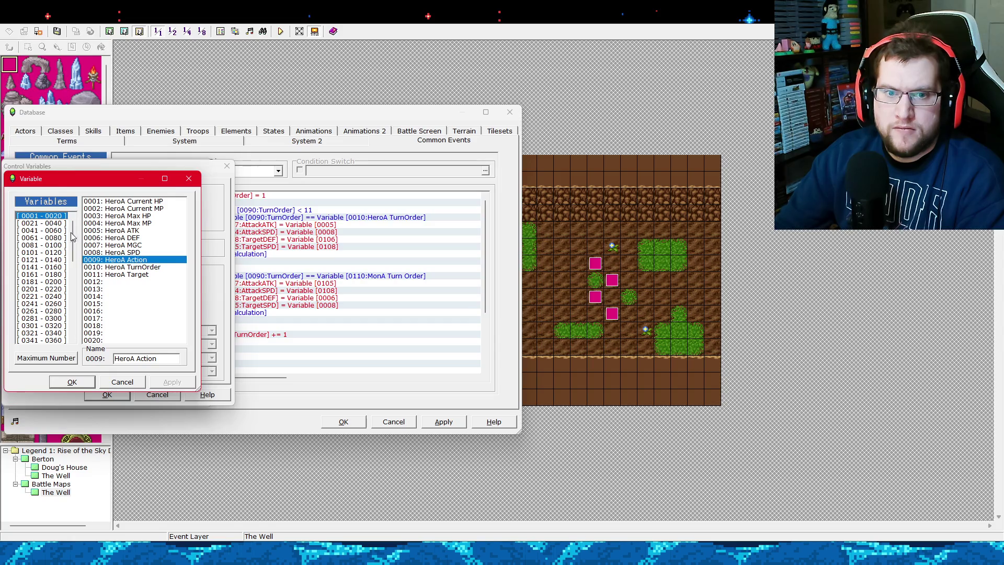
click(137, 277)
click(80, 386)
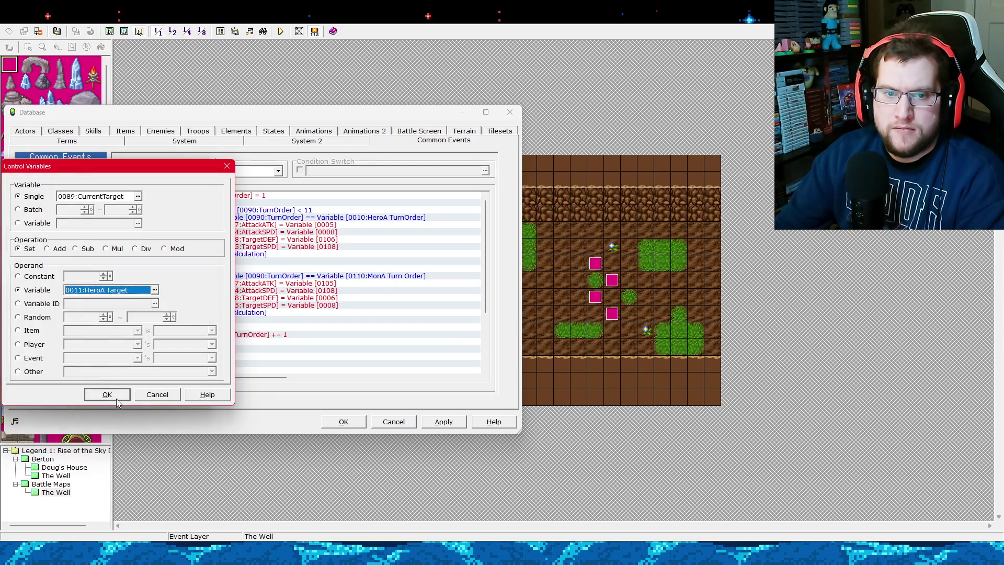
click(116, 399)
click(443, 421)
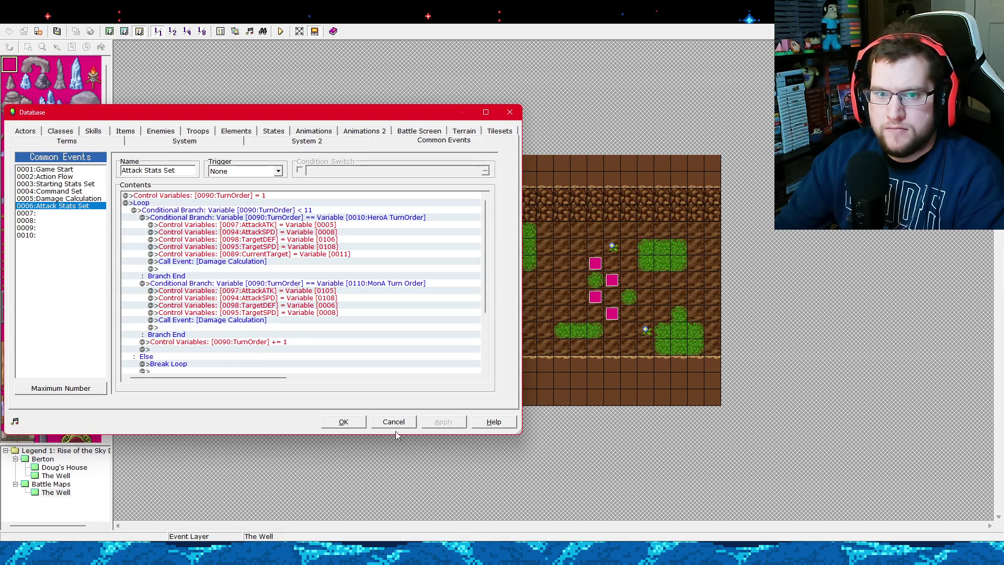
click(217, 257)
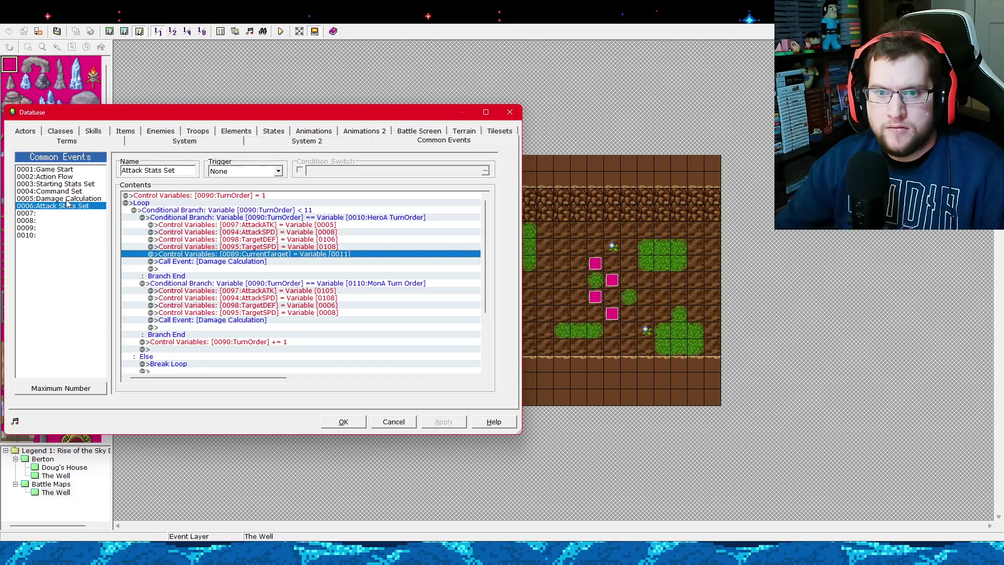
Check the CurrentTarget line, then inspect Damage Calculation's formulas around its Change HP command.
click(267, 247)
click(269, 254)
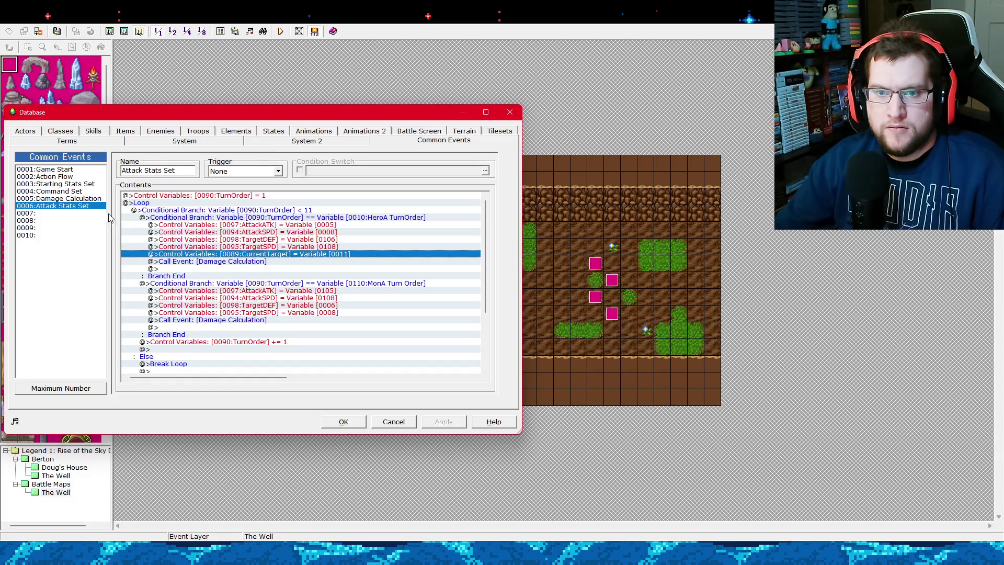
click(79, 199)
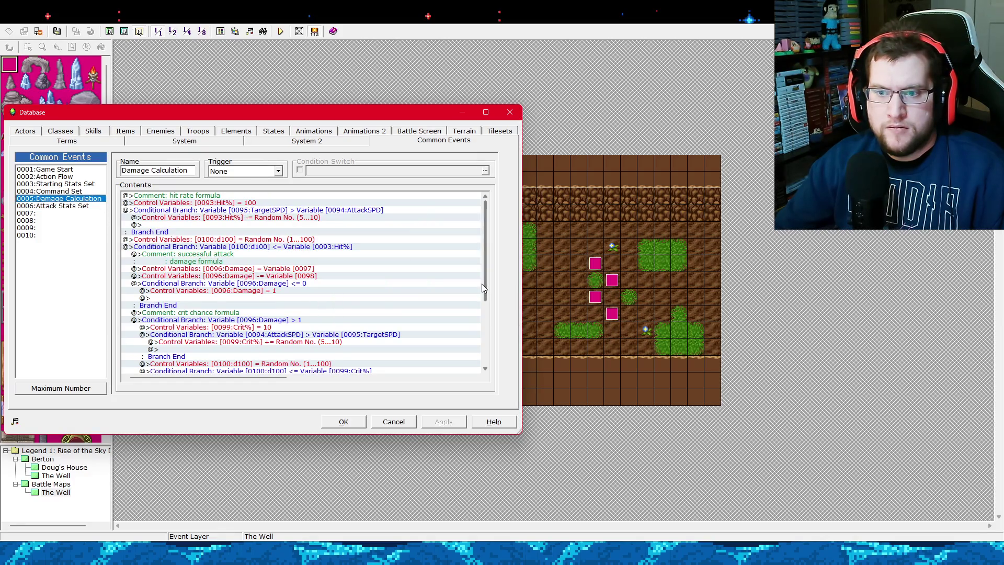
drag(485, 284, 486, 346)
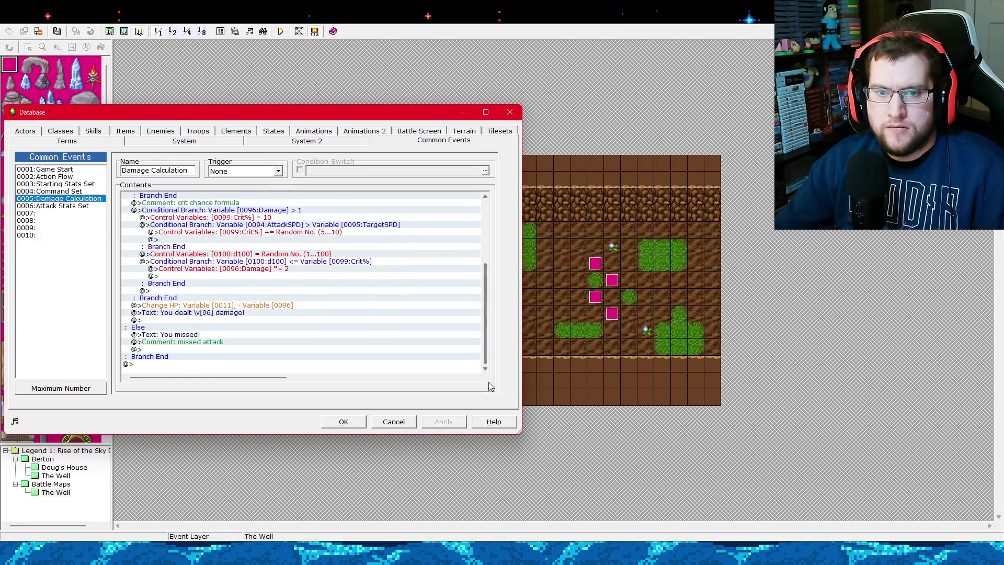
click(253, 307)
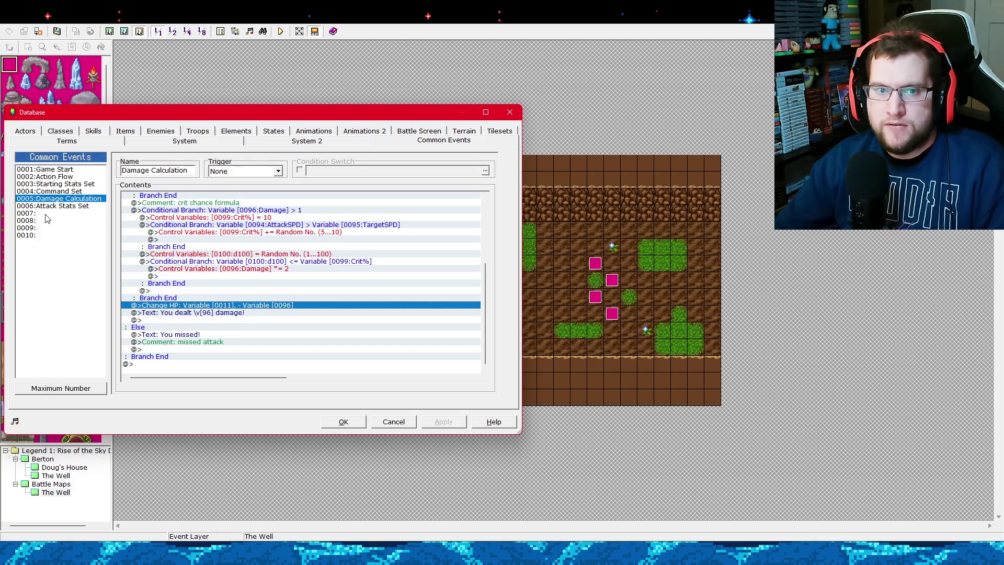
scroll(365, 306, up, 5)
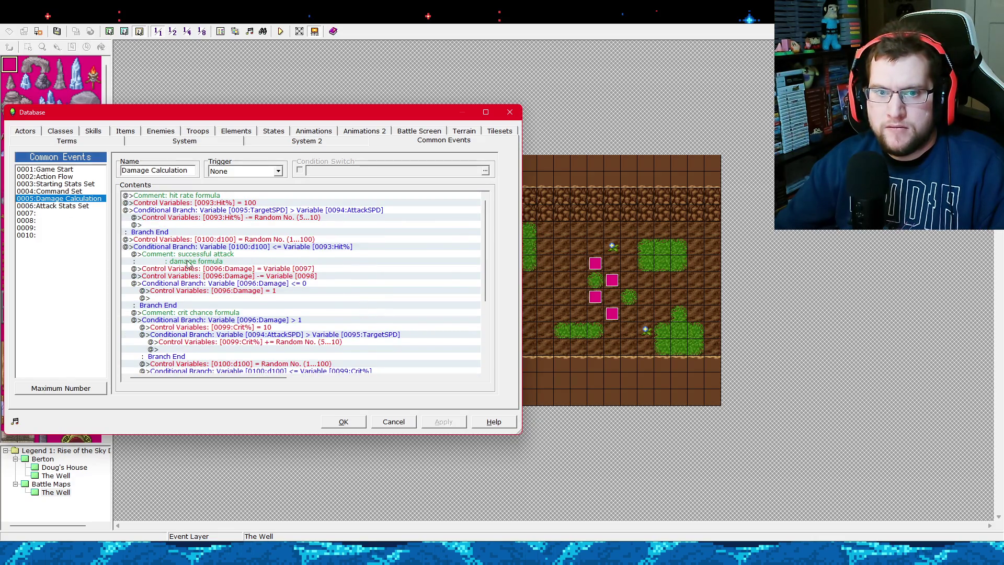
scroll(191, 267, down, 5)
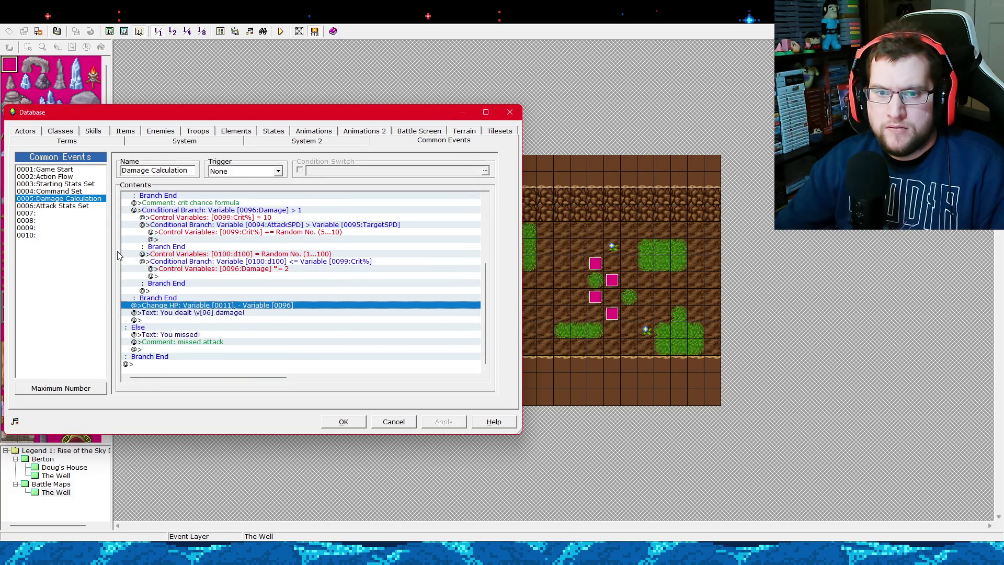
Revisit Command Set and Attack Stats Set's HeroA turn branch, then return to Damage Calculation.
click(84, 191)
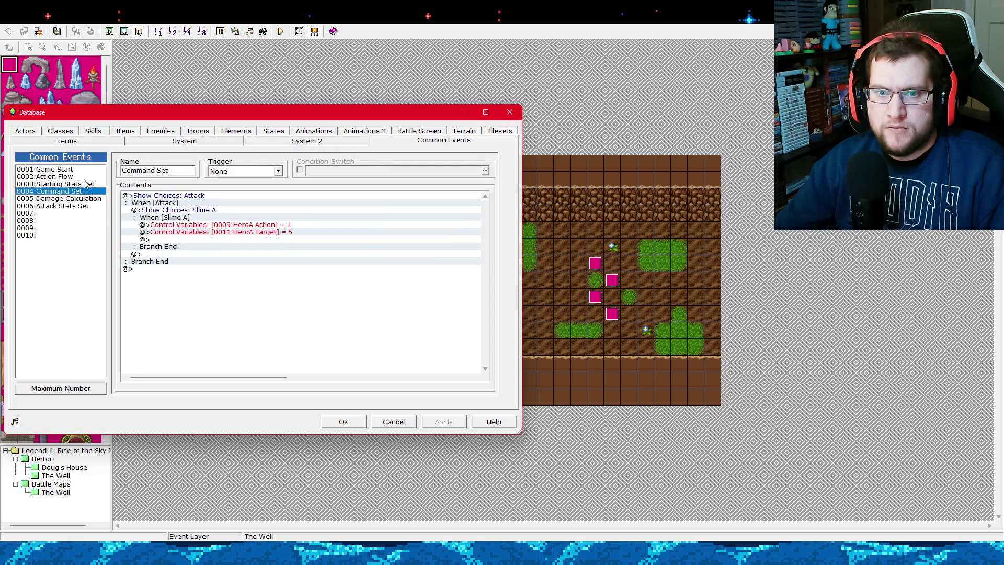
click(92, 206)
click(94, 213)
click(92, 206)
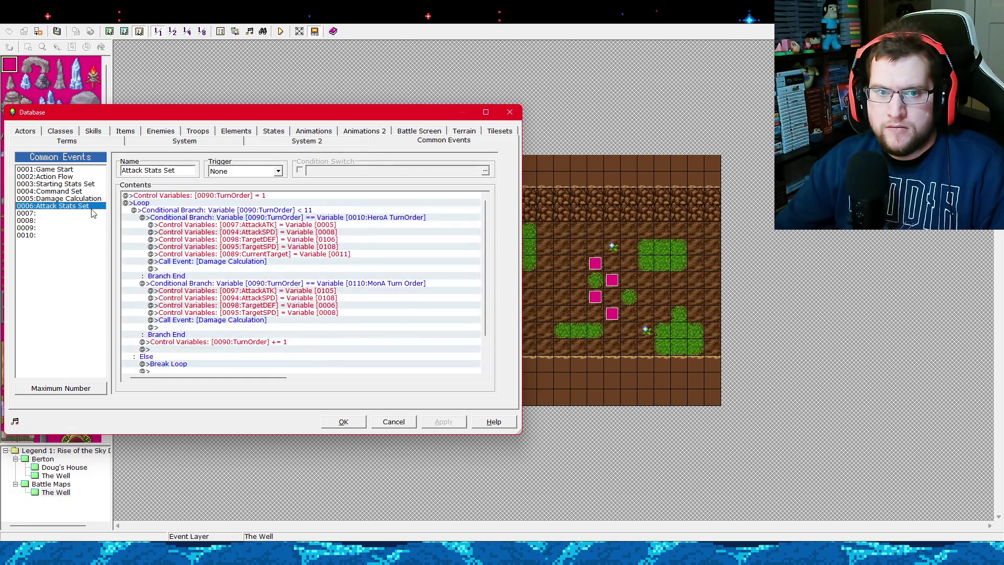
click(95, 214)
click(90, 207)
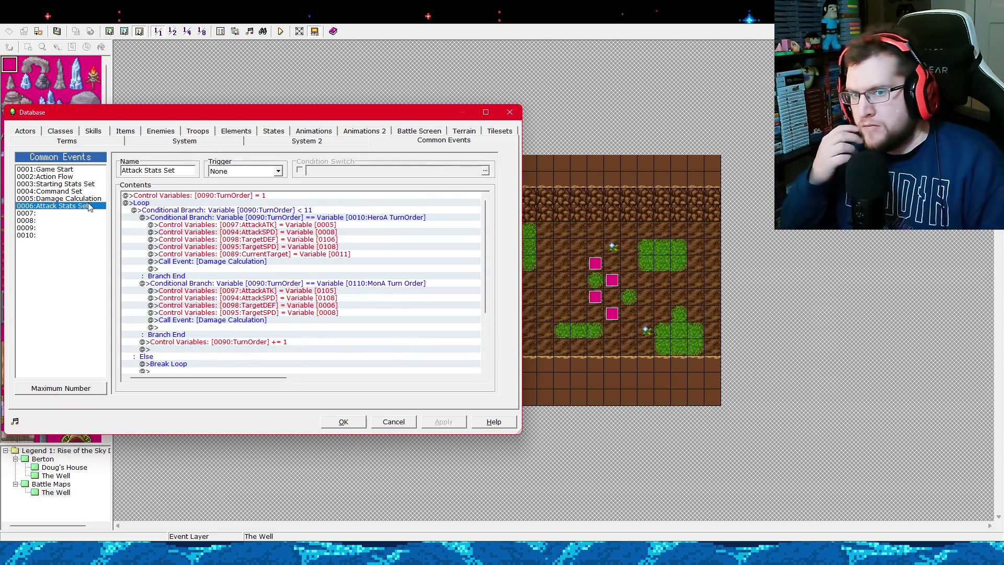
click(213, 217)
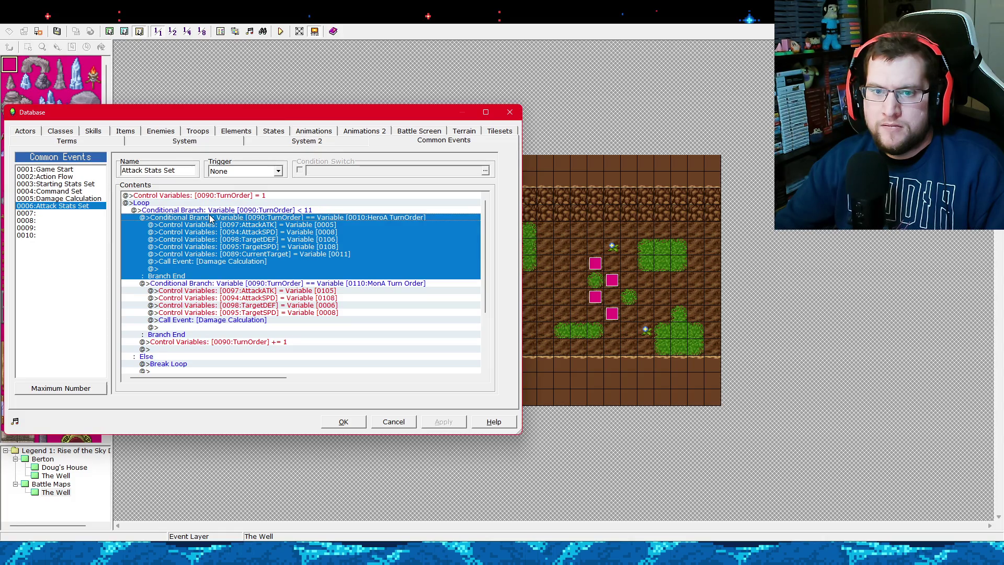
click(66, 199)
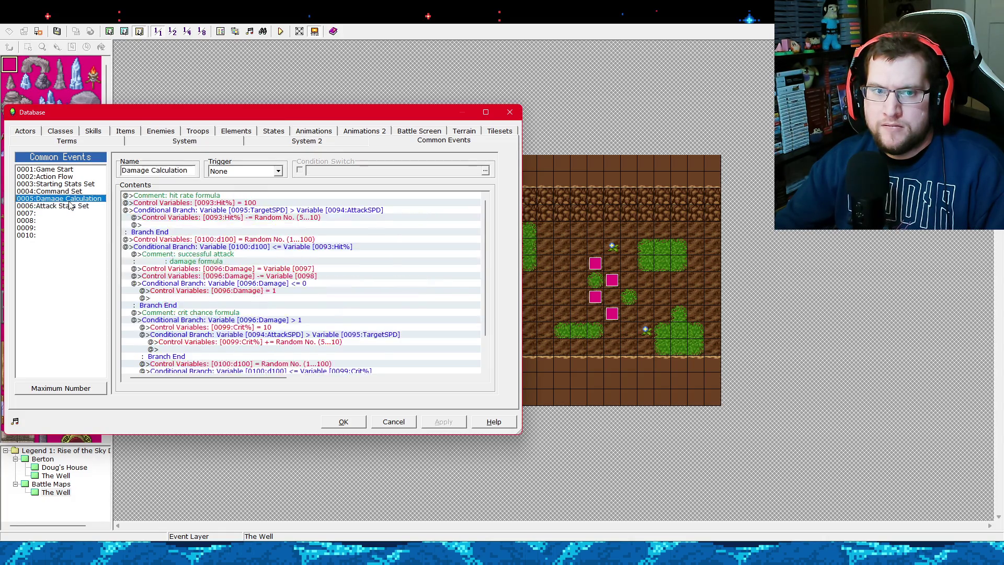
Insert an empty Loop…Repeat Above block just before Damage Calculation's Change HP command.
drag(485, 303, 485, 375)
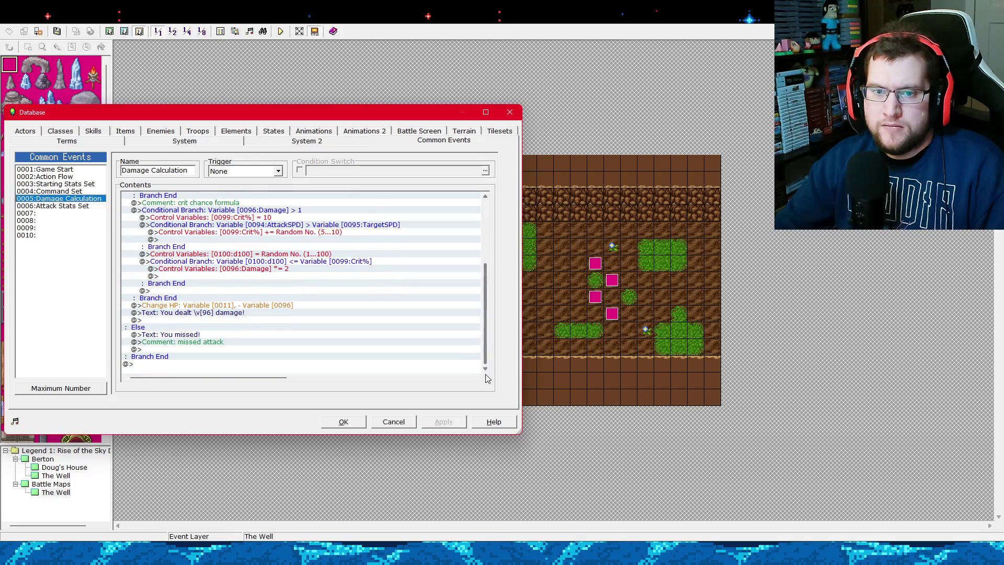
click(204, 306)
right_click(202, 306)
click(216, 310)
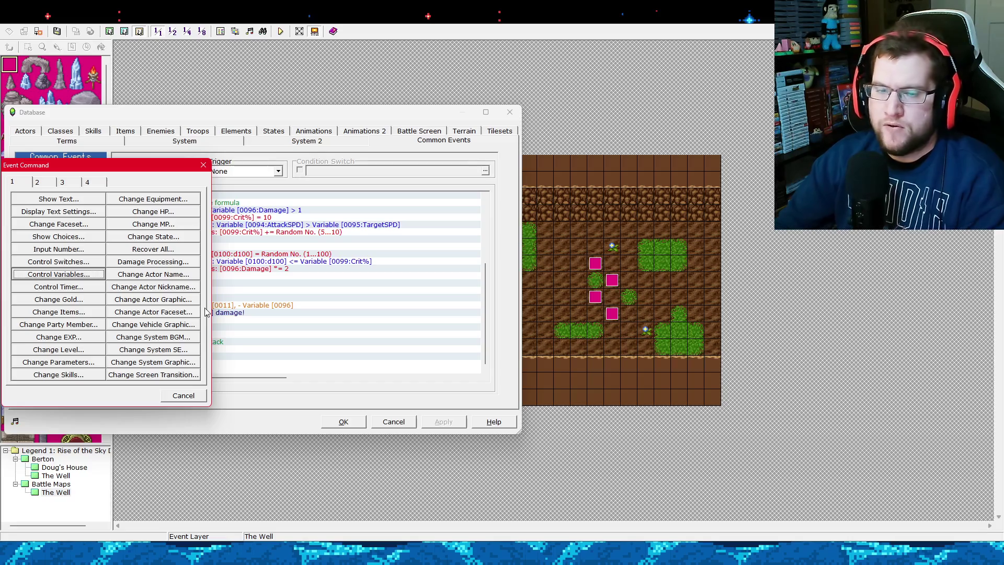
click(63, 182)
click(154, 287)
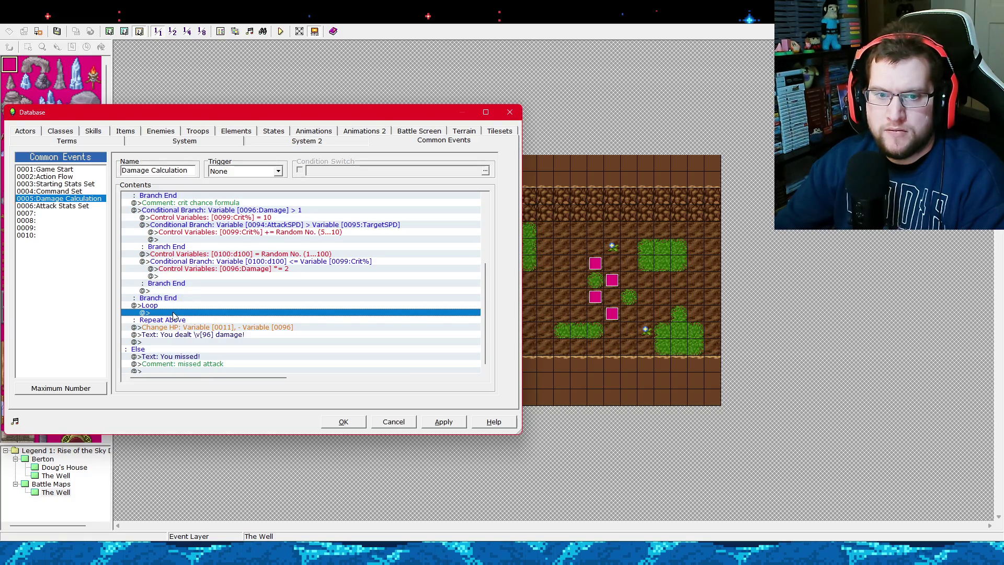
Check the command list for the empty loop line without adding anything, then display Attack Stats Set.
right_click(183, 314)
click(189, 319)
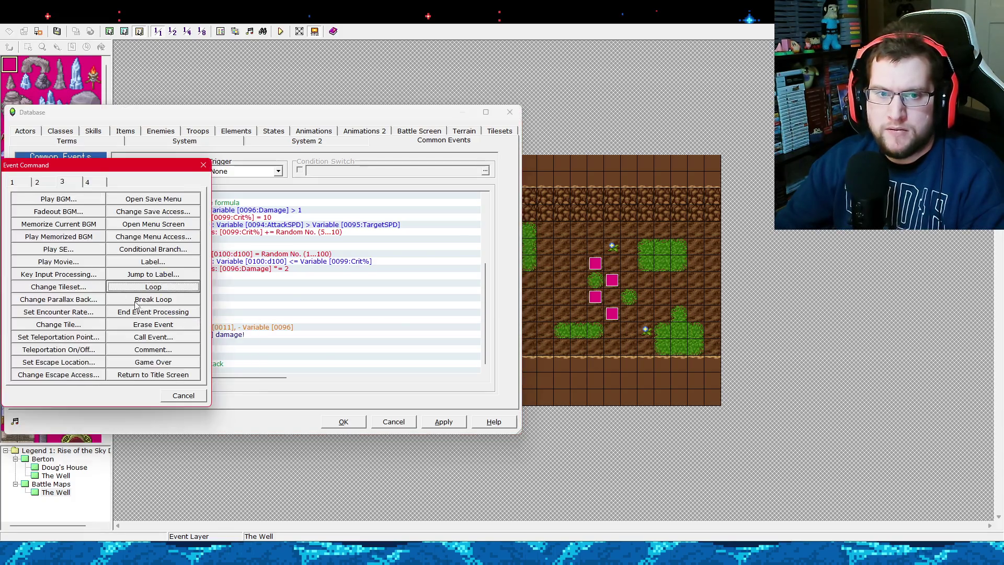
click(187, 399)
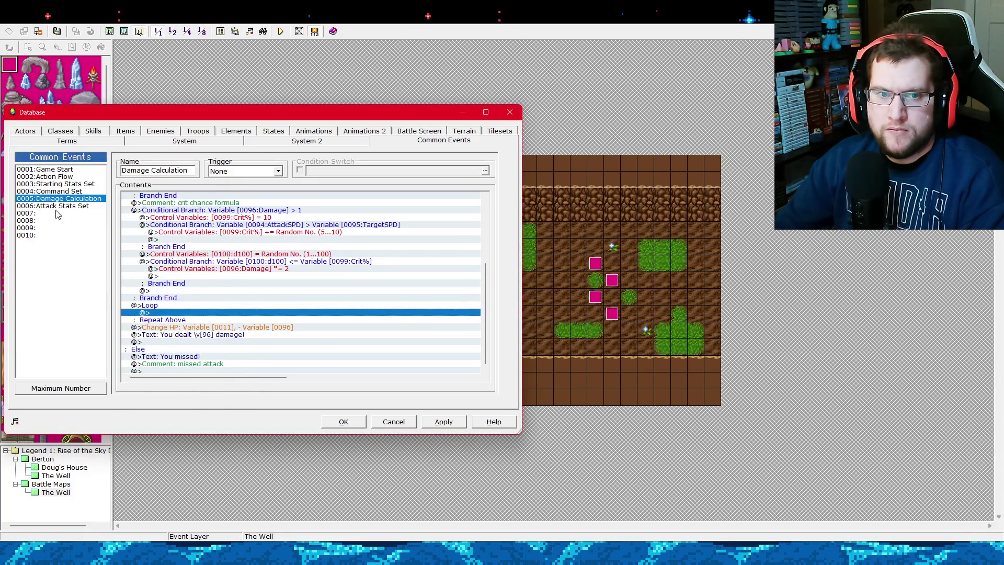
click(67, 191)
click(75, 199)
click(76, 207)
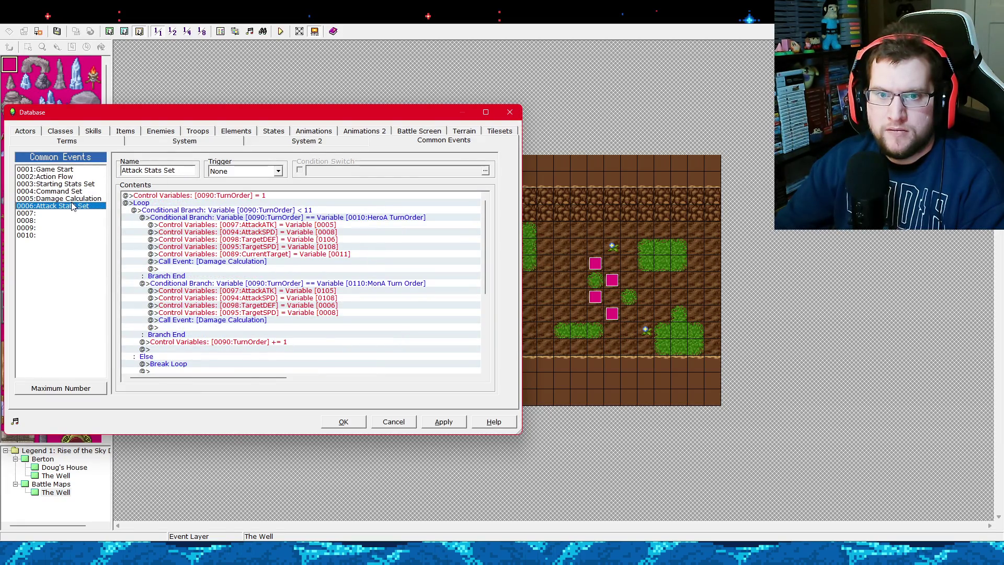
Back in Damage Calculation, bring up page 1 of event commands for the empty Loop line, dialog moved right.
click(68, 199)
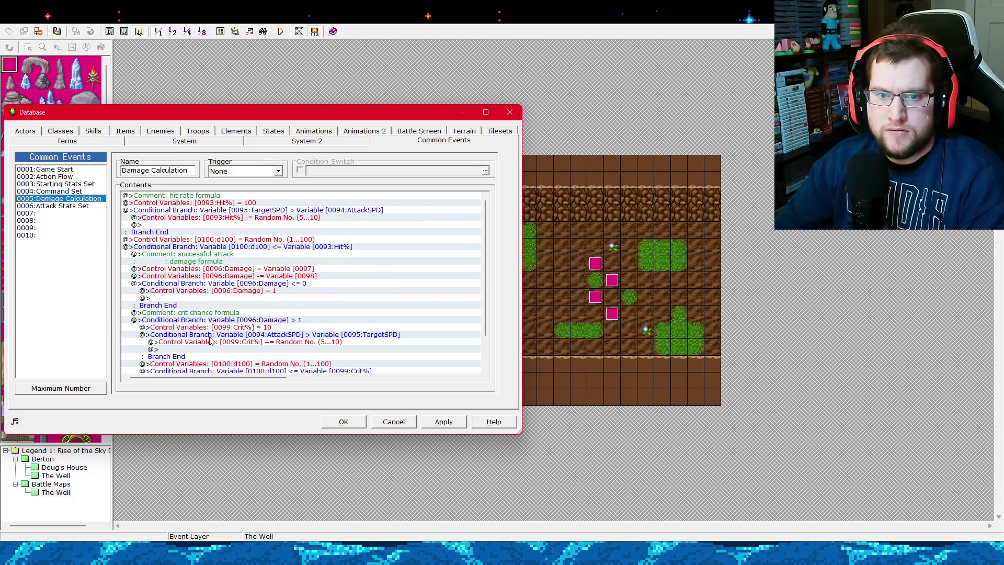
drag(490, 291, 489, 361)
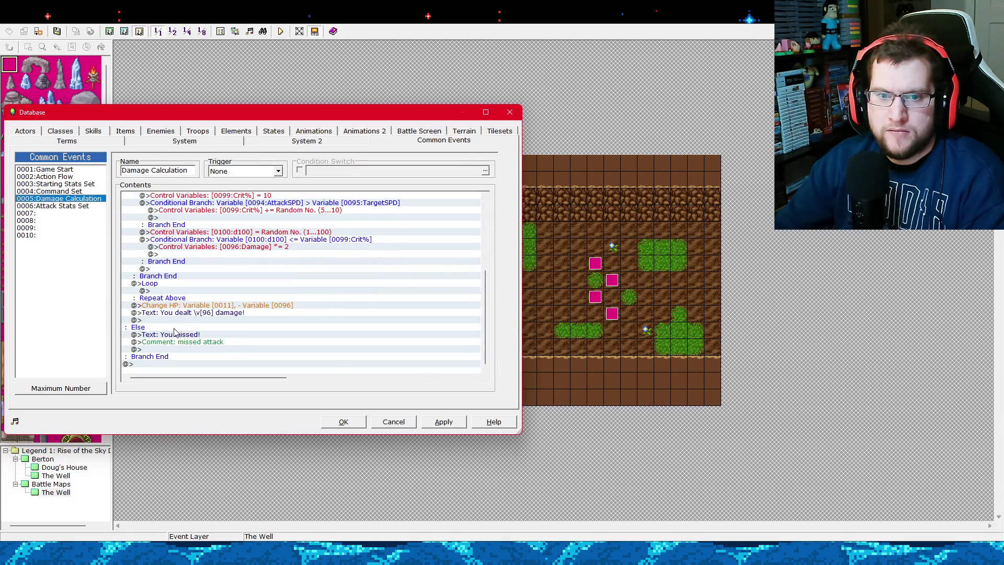
click(188, 313)
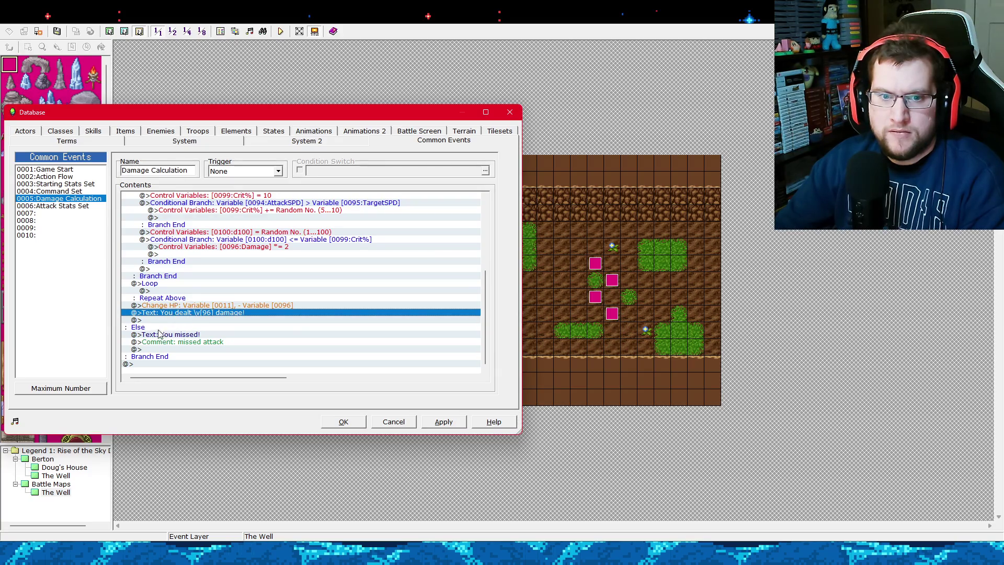
click(163, 287)
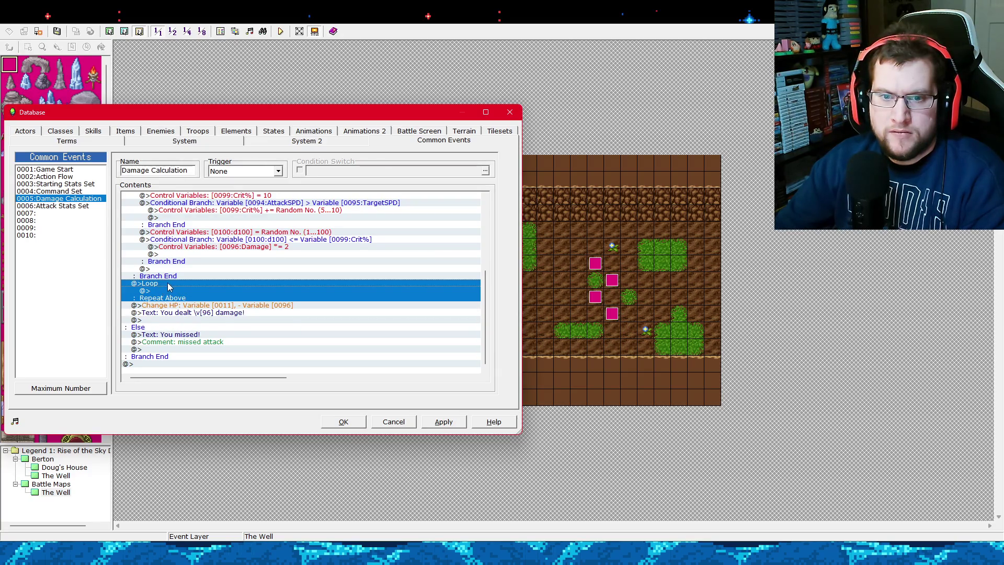
right_click(170, 291)
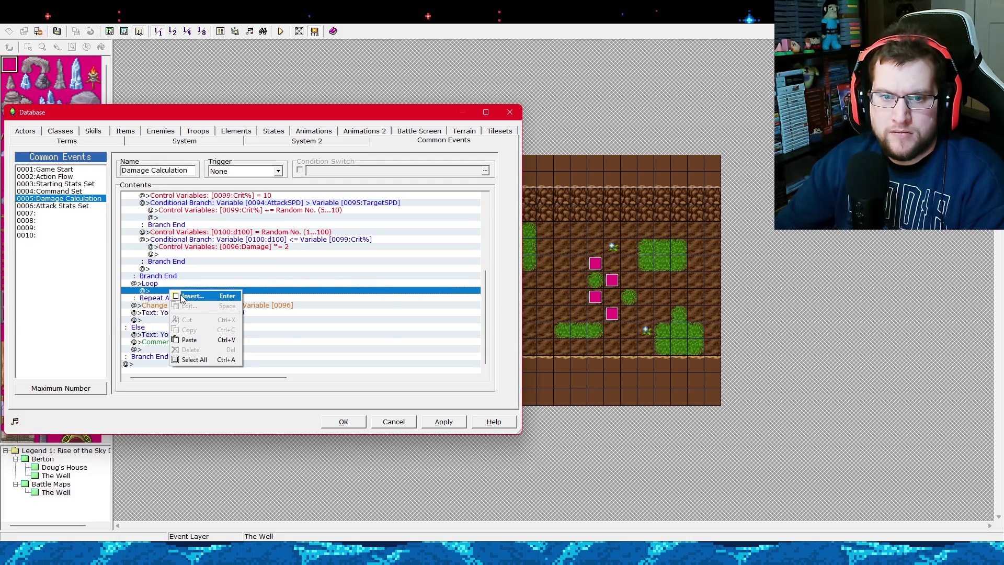
click(183, 298)
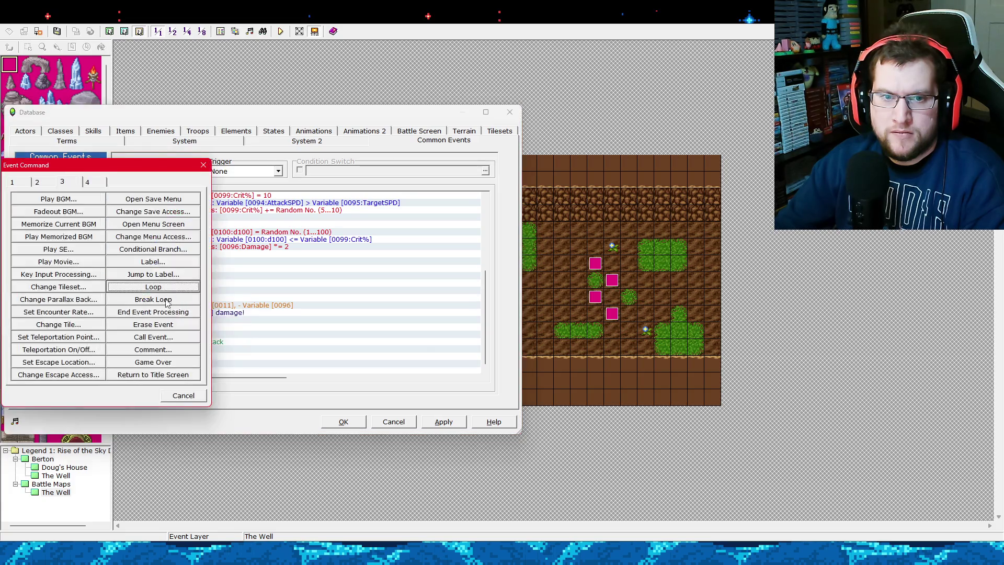
click(16, 182)
drag(93, 166, 564, 171)
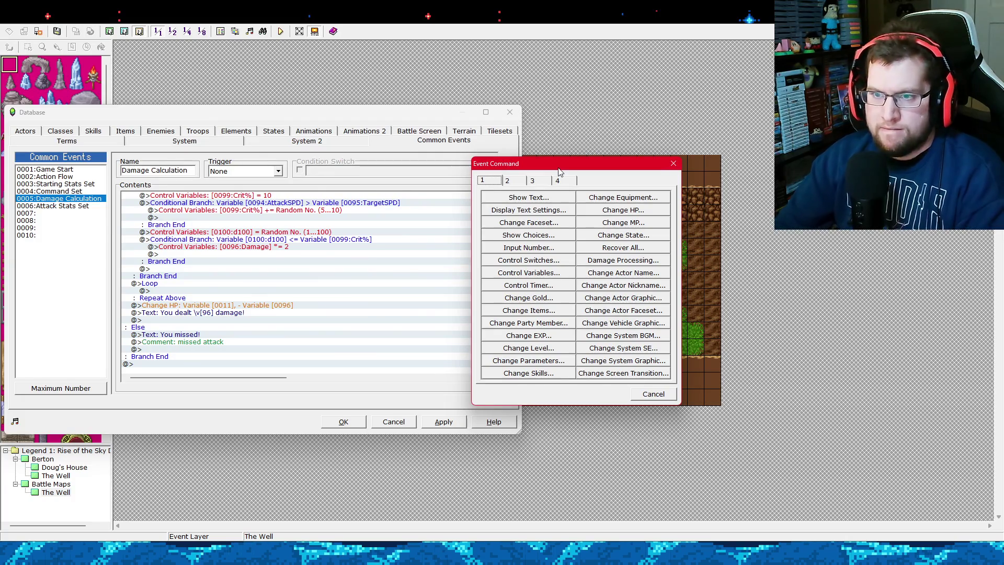
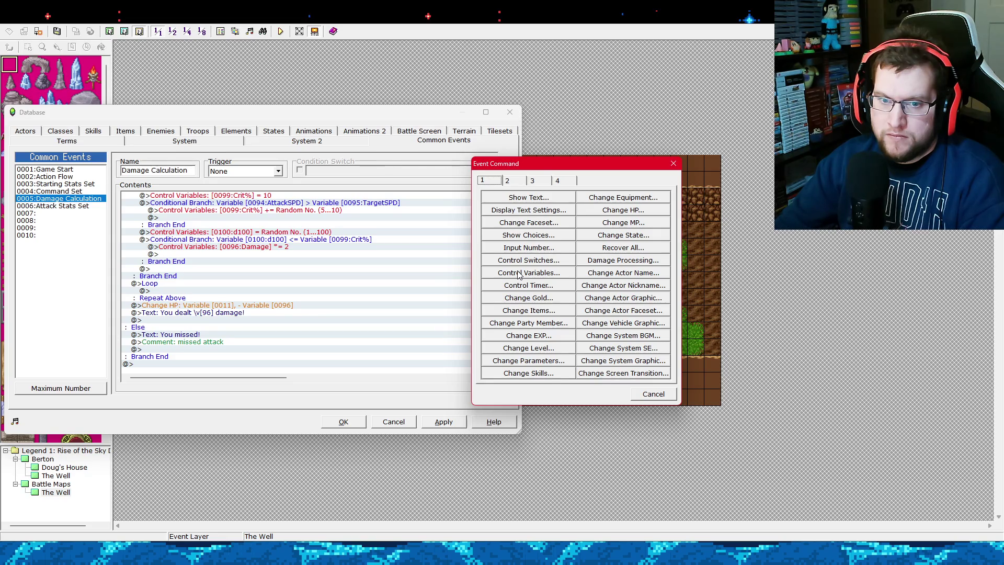
Close the command list and inspect the Attack Stats Set event's TurnOrder < 11 branch.
click(652, 397)
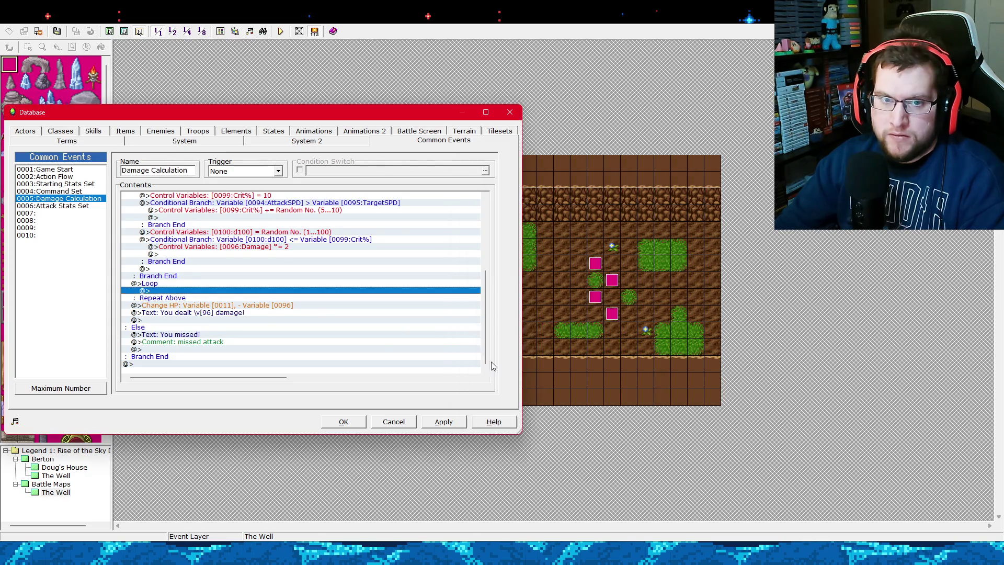
click(78, 206)
click(268, 218)
click(283, 211)
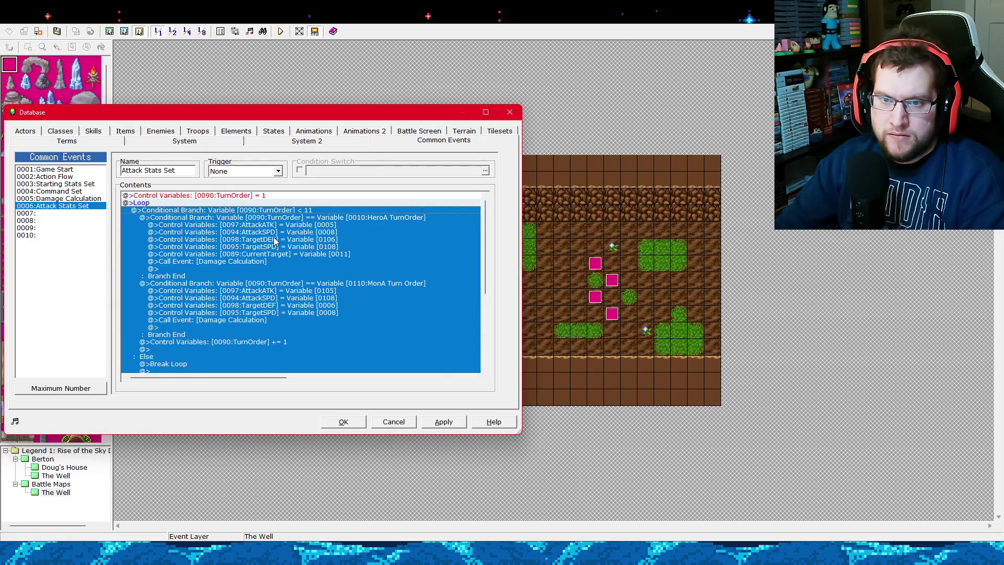
scroll(275, 241, down, 2)
scroll(275, 245, up, 2)
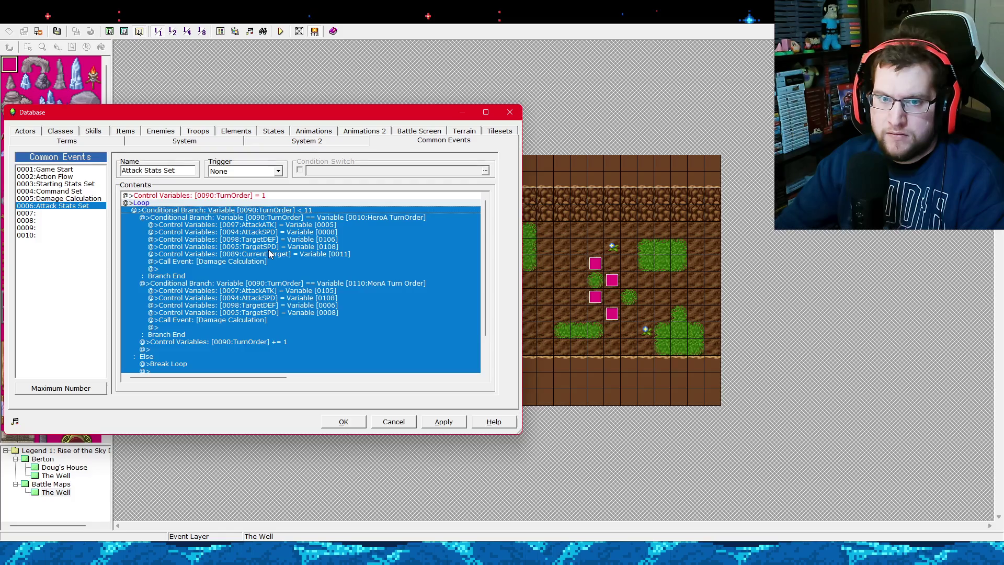
Review the Damage Calculation common event's contents.
click(73, 200)
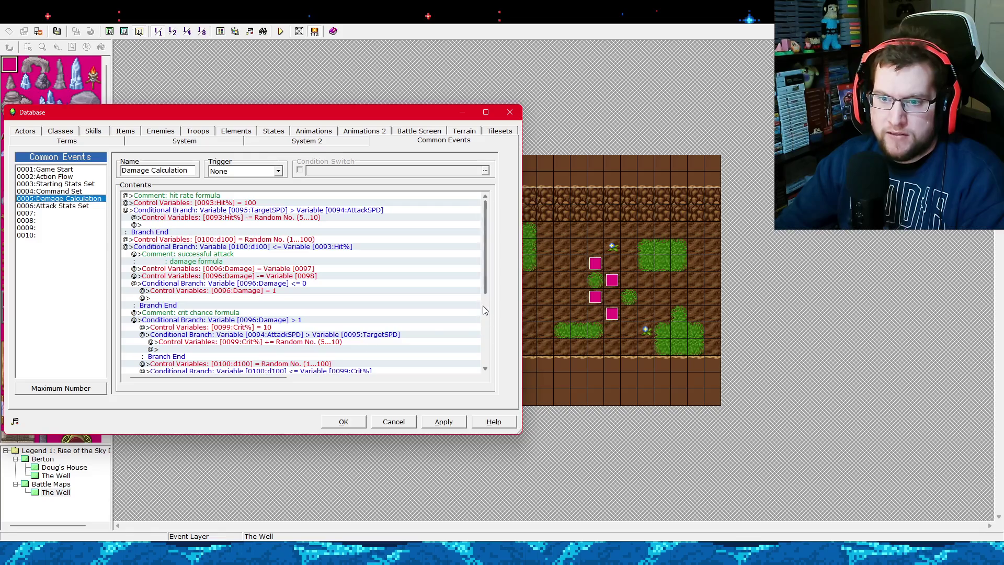
scroll(490, 320, down, 2)
scroll(490, 321, down, 4)
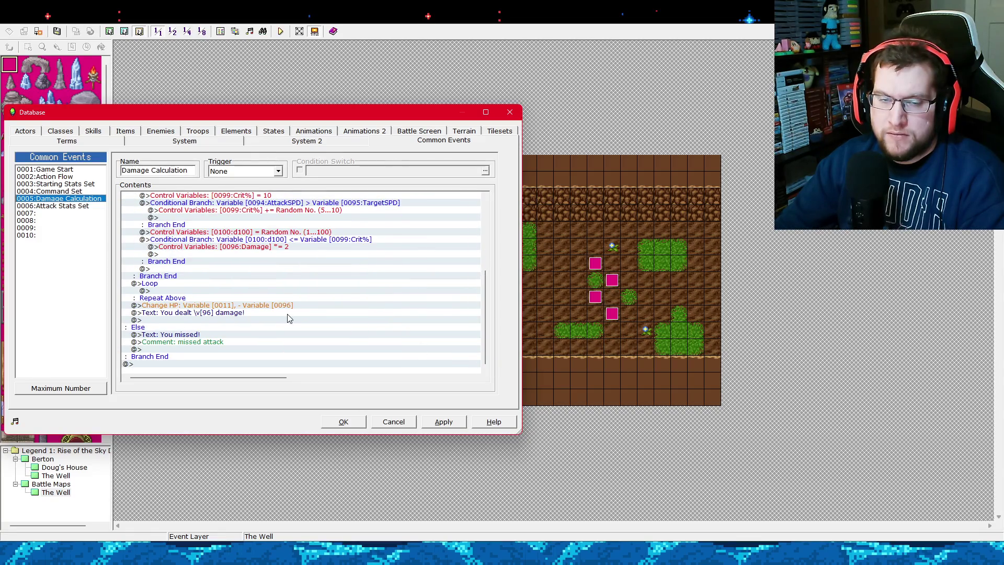
drag(482, 298, 489, 224)
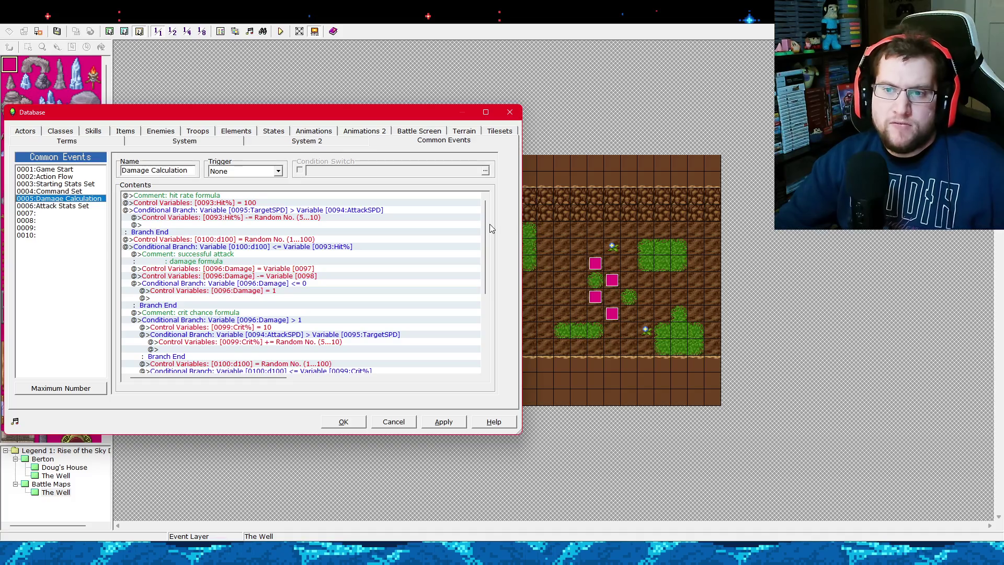
Look through Command Set, Starting Stats Set and Damage Calculation, ending on Attack Stats Set.
click(71, 192)
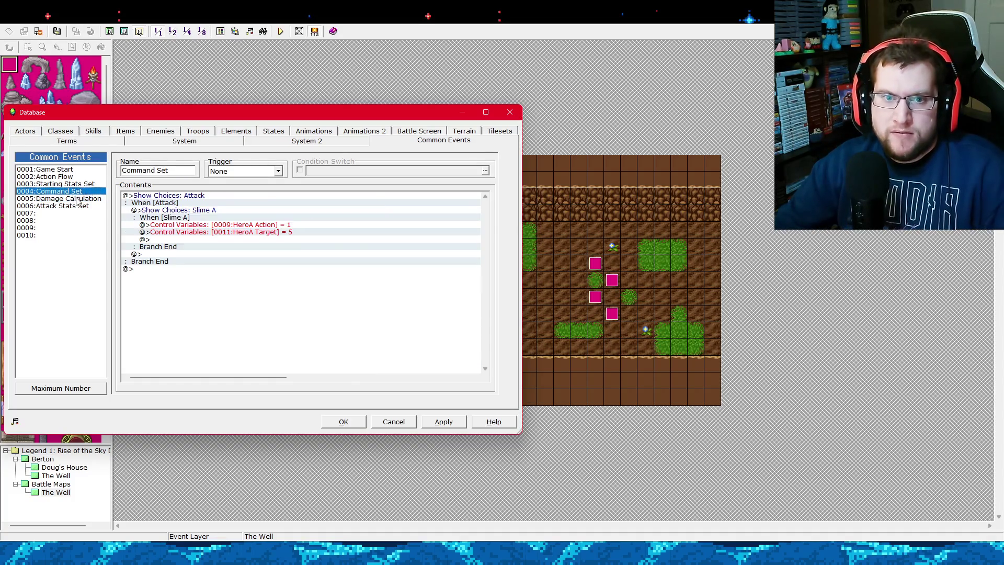
click(84, 185)
click(84, 199)
click(93, 205)
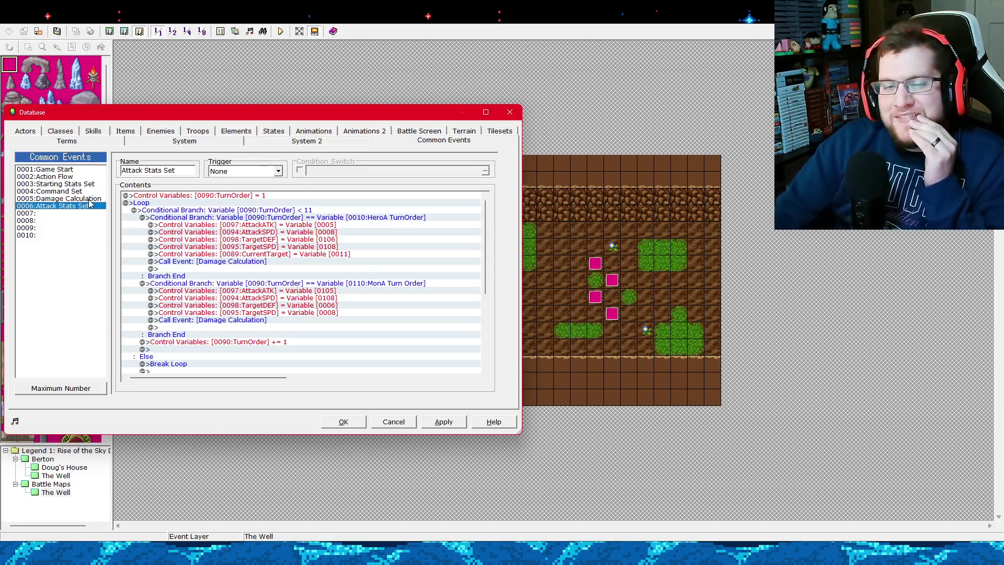
Inspect the CurrentTarget Control Variables line without changes and bring up the command picker.
click(281, 254)
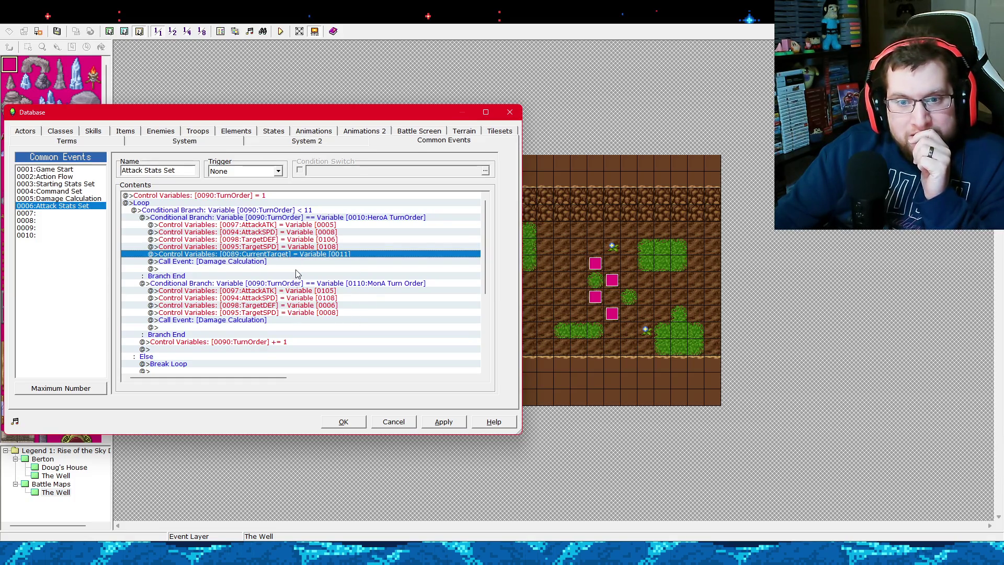
key(Return)
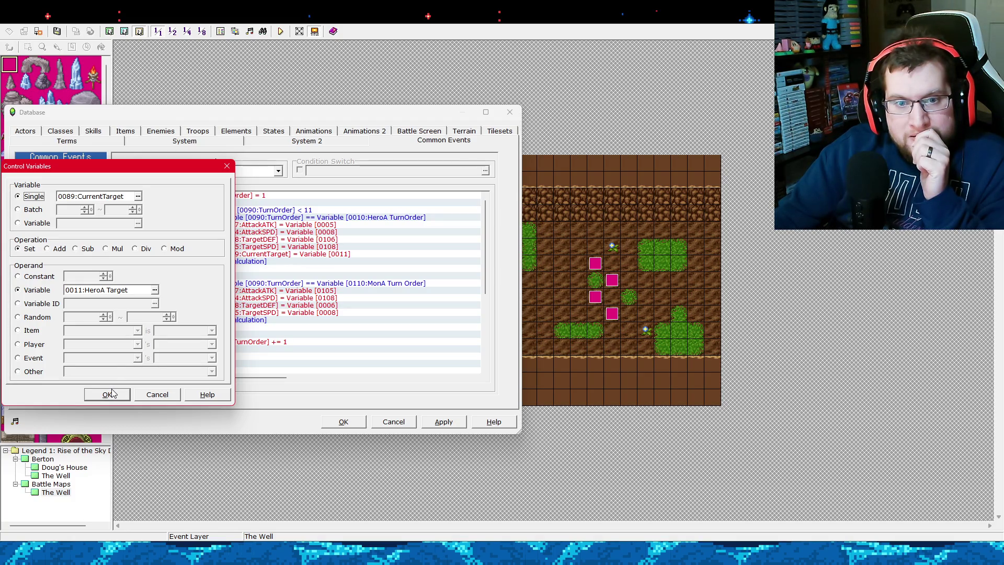
click(108, 394)
key(Return)
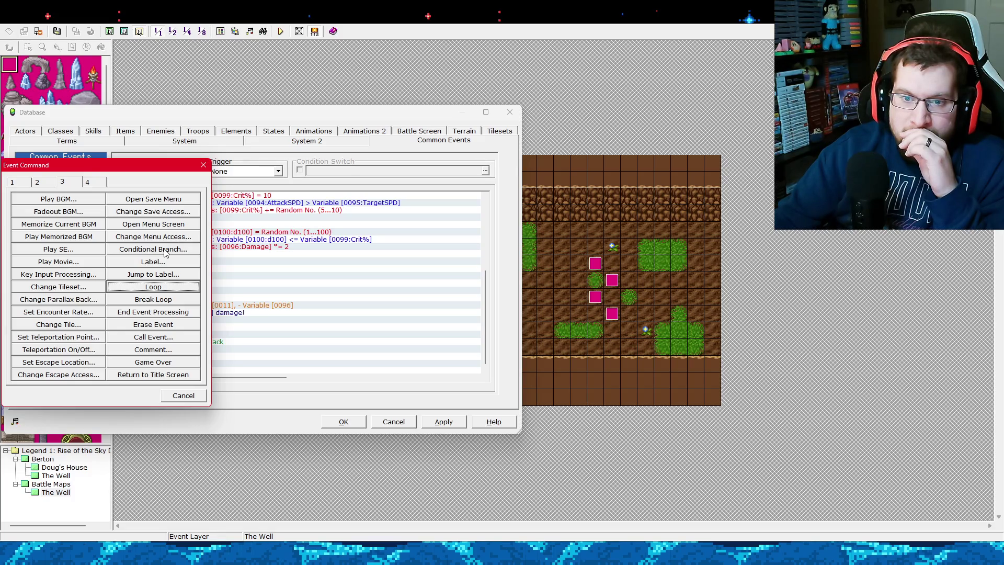
Start a Control Variables command targeting the variable indexed by 0001:HeroA Current HP, then move the dialog aside.
click(21, 182)
click(85, 276)
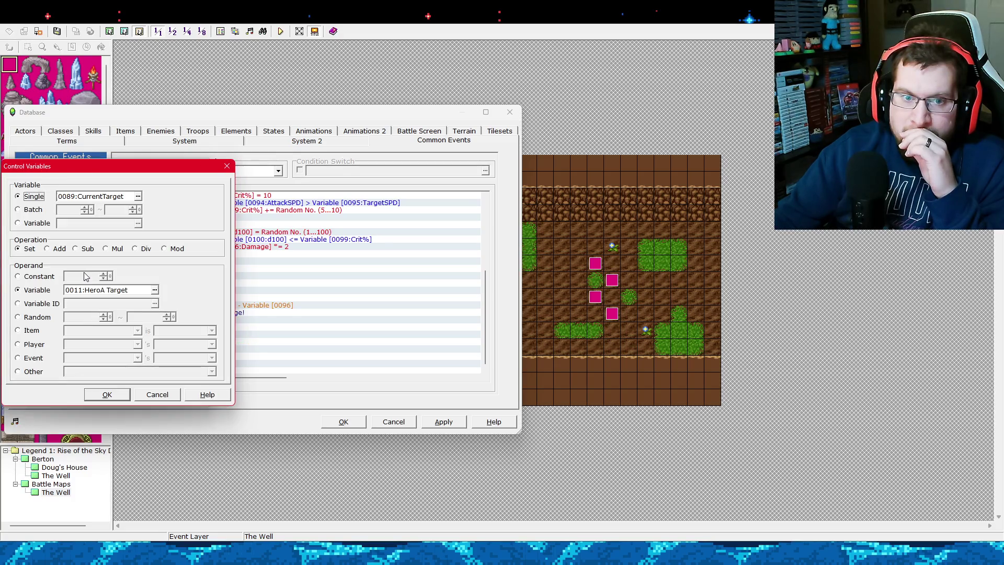
click(46, 223)
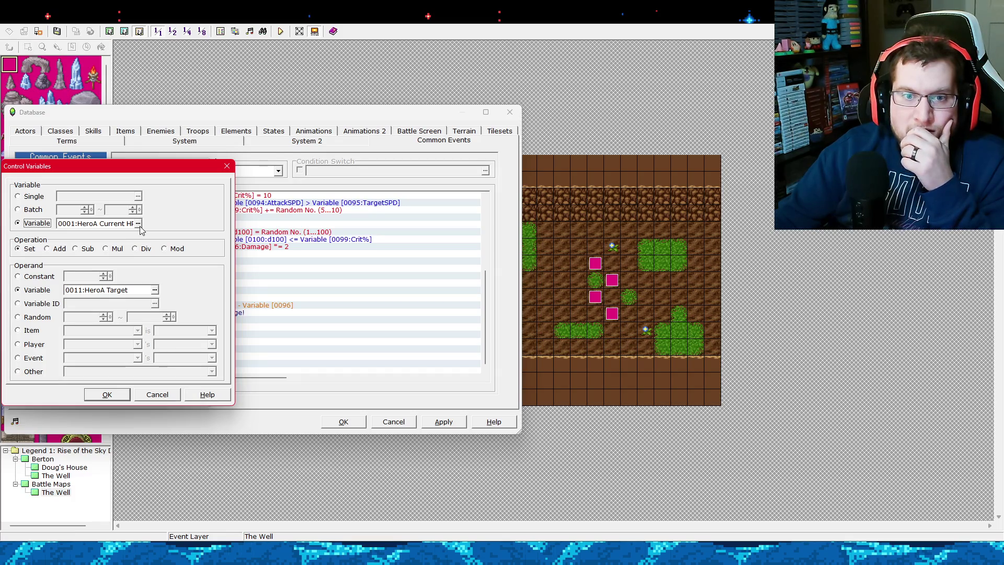
click(139, 225)
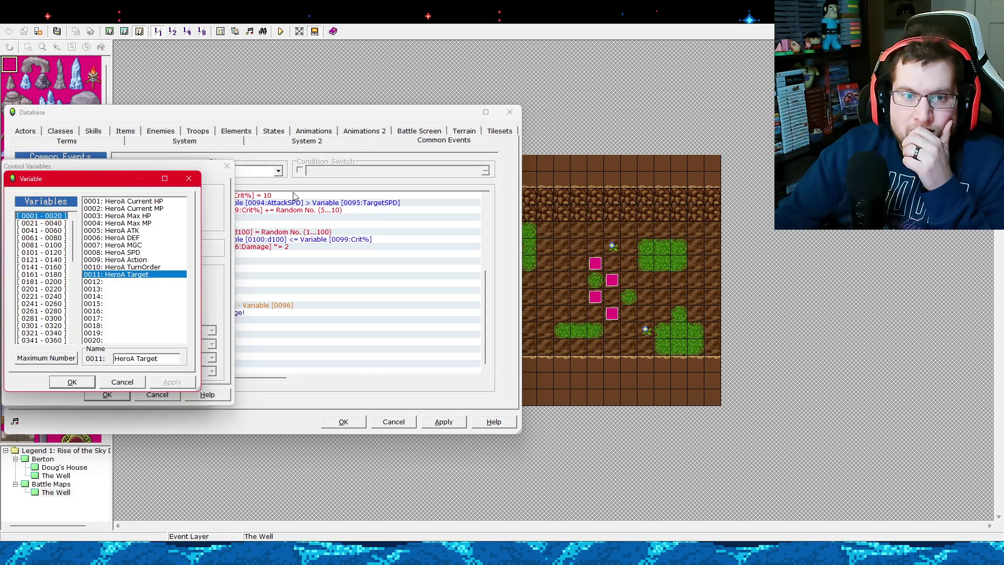
click(189, 178)
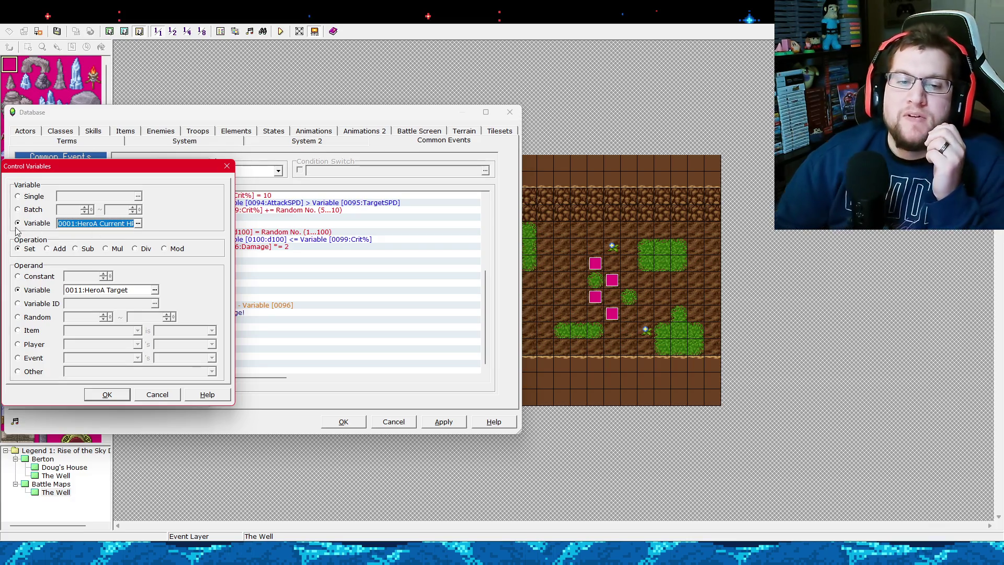
click(40, 197)
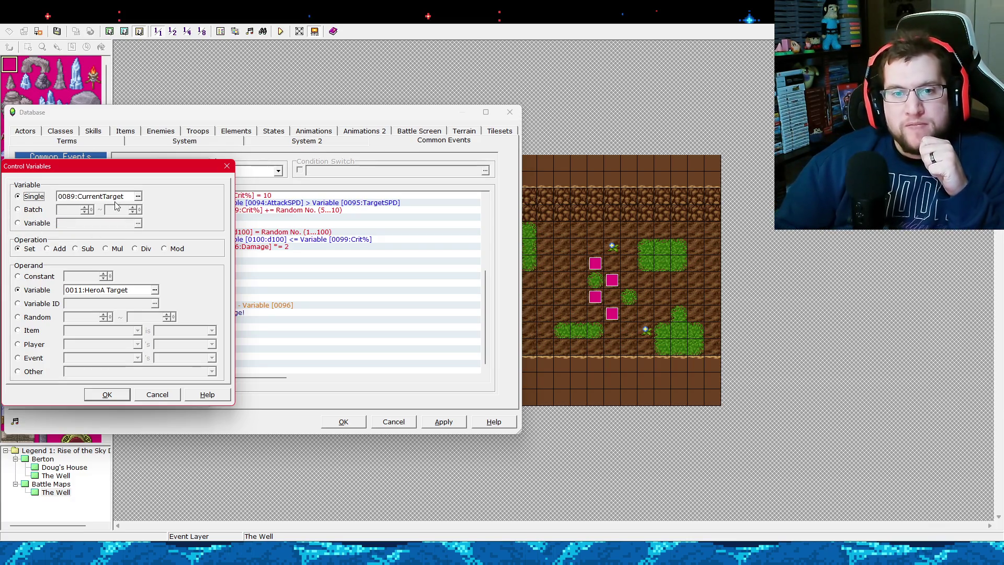
click(24, 223)
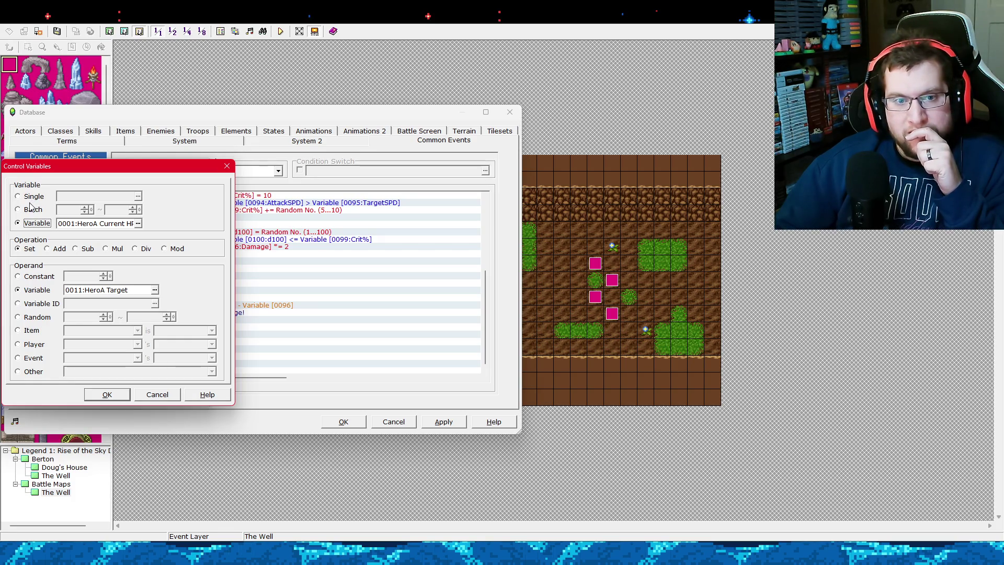
click(31, 198)
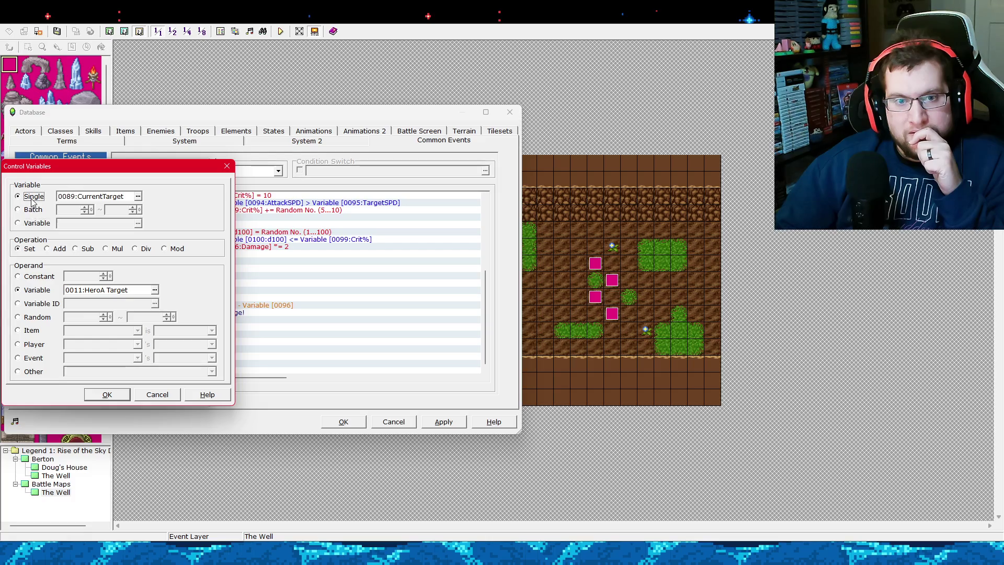
click(38, 224)
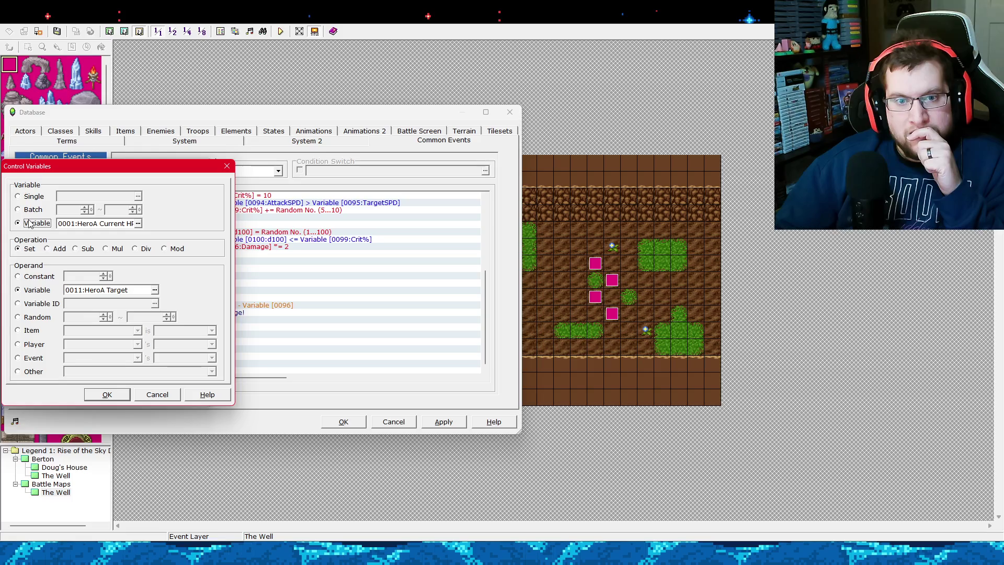
drag(63, 167, 322, 182)
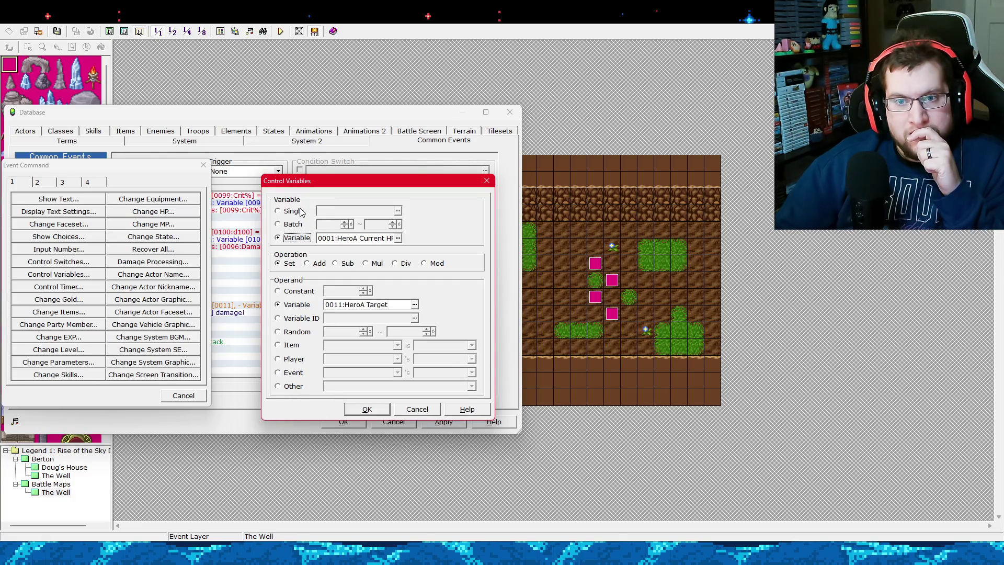
Toggle the target between Single CurrentTarget and indexed by HeroA Current HP, browsing variables unchanged.
click(298, 212)
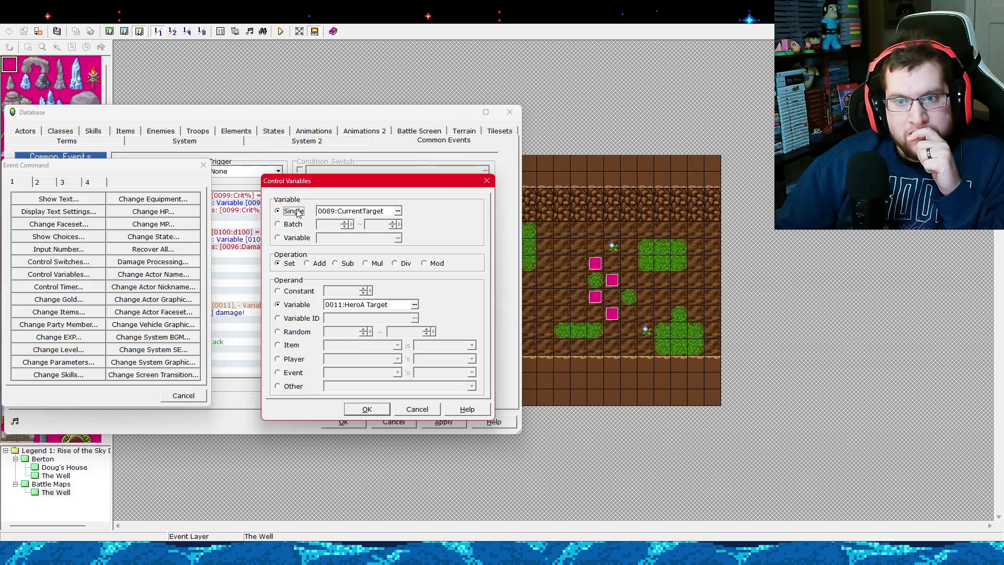
click(294, 240)
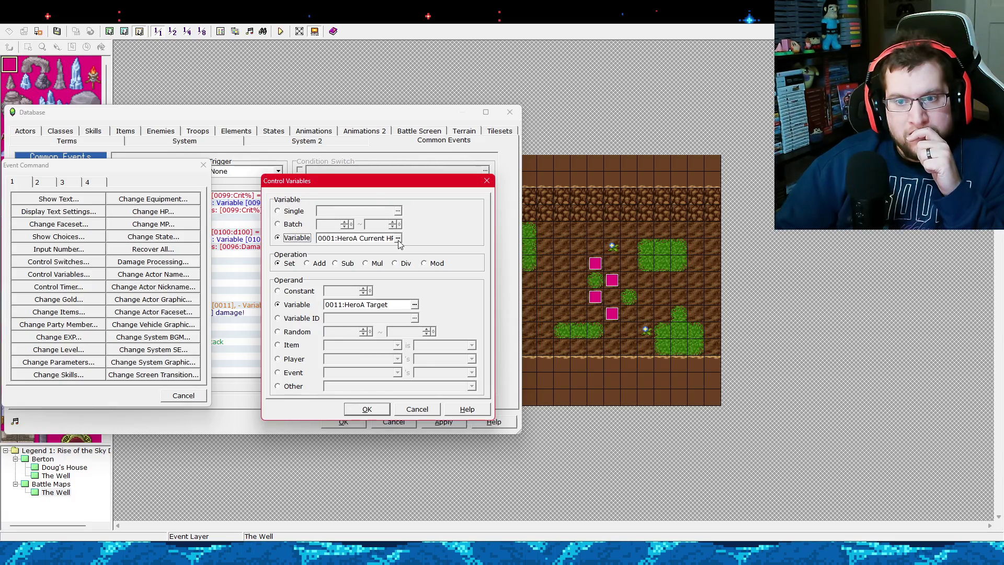
click(397, 240)
click(128, 395)
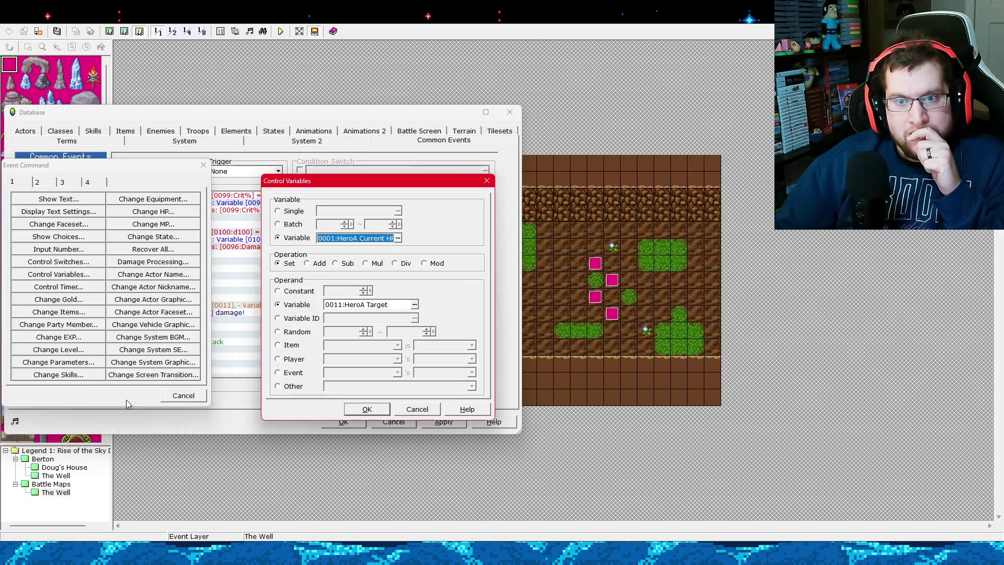
click(298, 212)
click(396, 210)
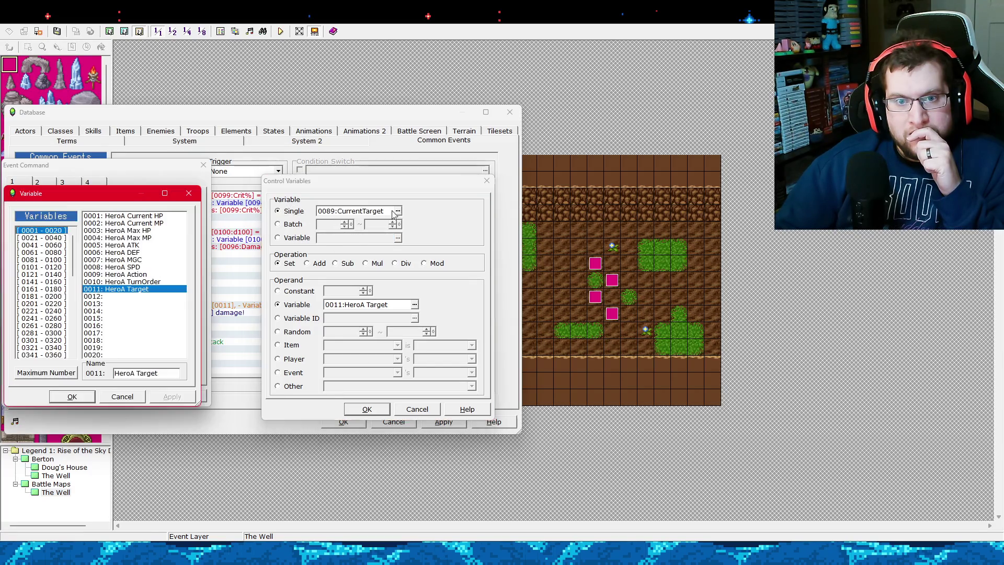
click(126, 396)
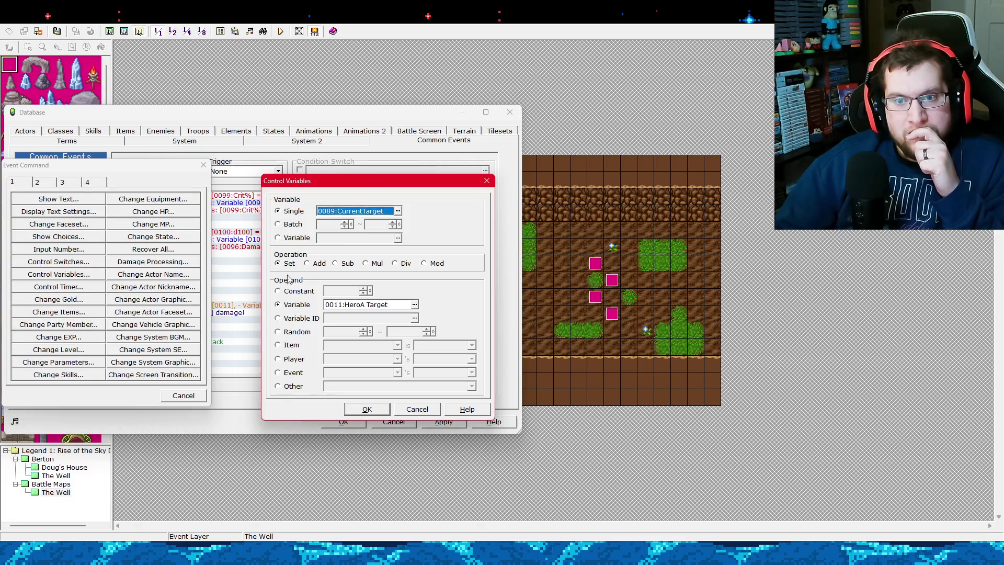
click(296, 240)
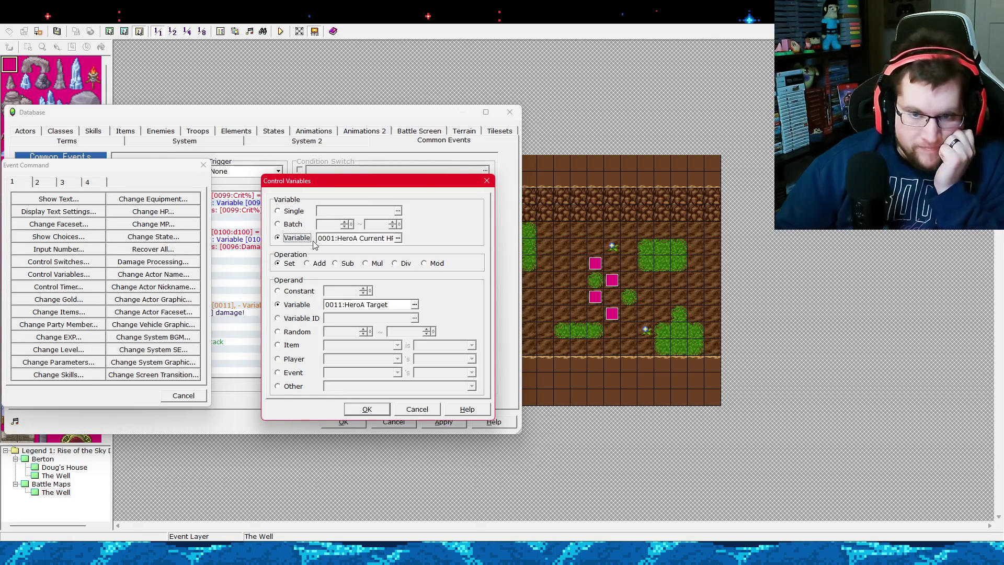
Return to a Single target, then discard the Control Variables command without inserting anything.
click(289, 212)
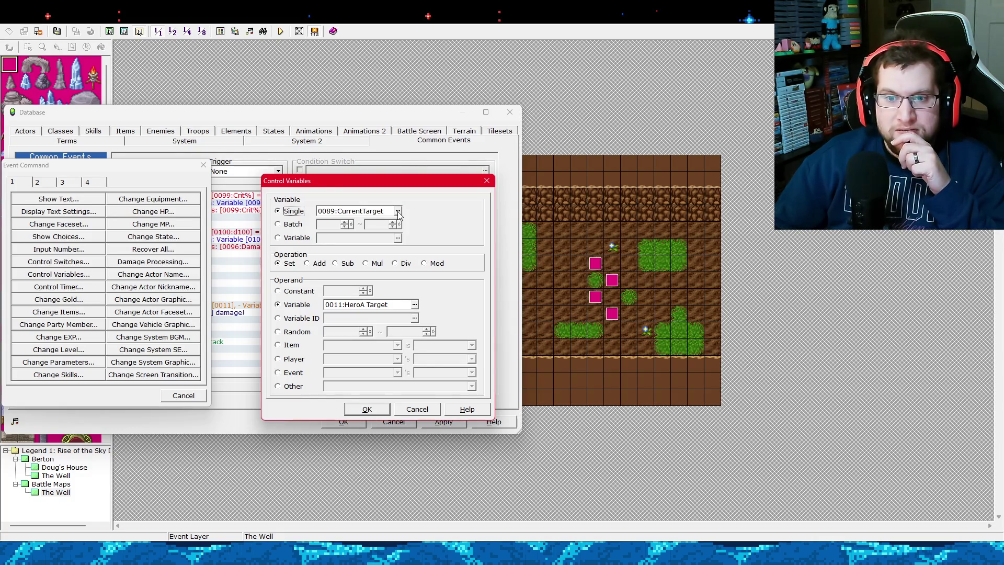
click(397, 211)
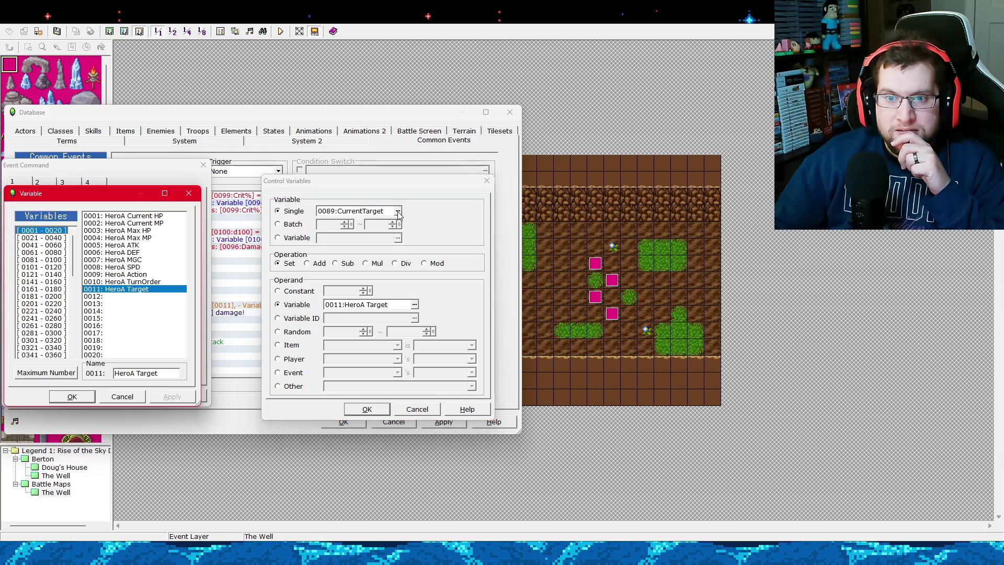
click(130, 398)
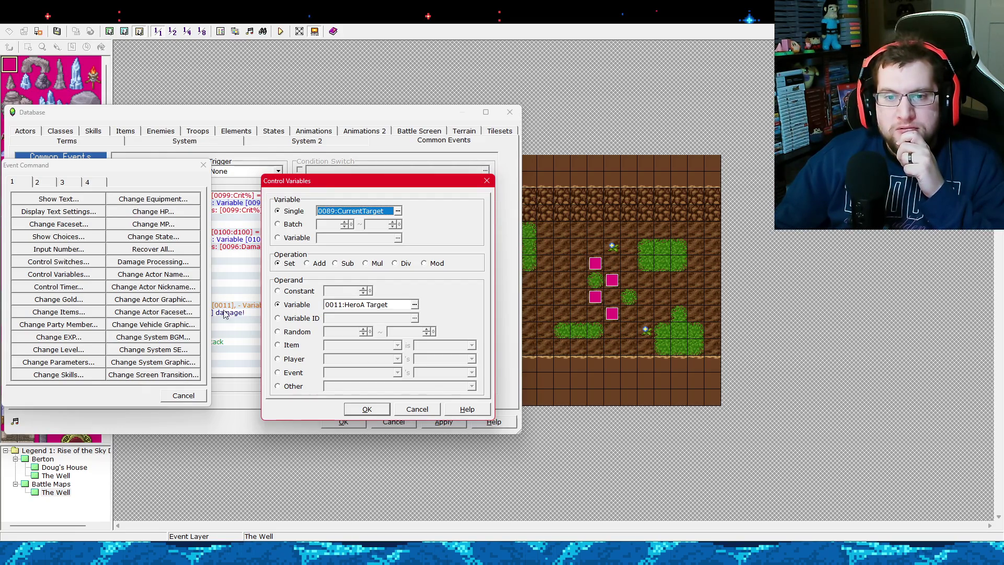
click(400, 409)
click(183, 395)
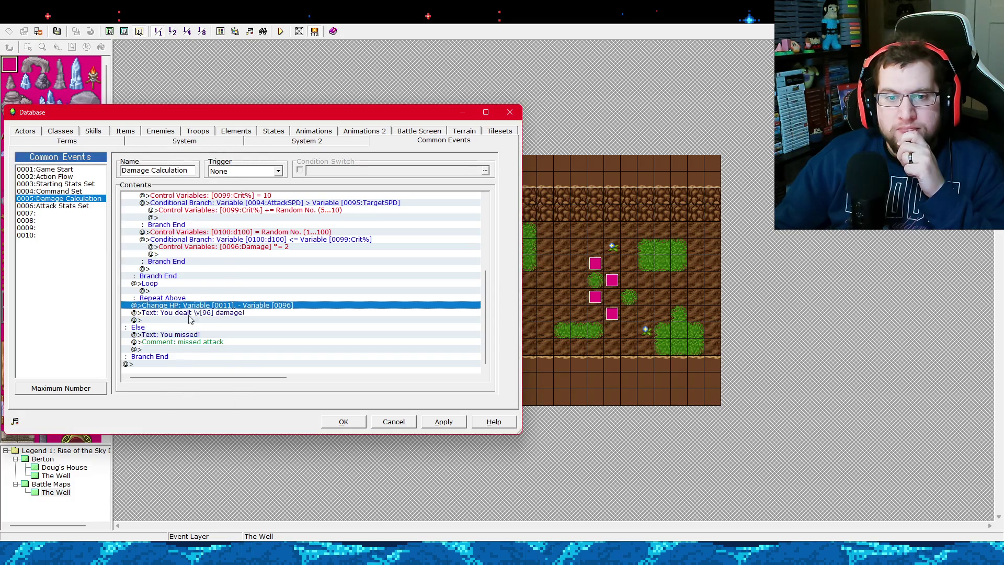
Open the Change HP command and review its target variable list without changes.
right_click(235, 307)
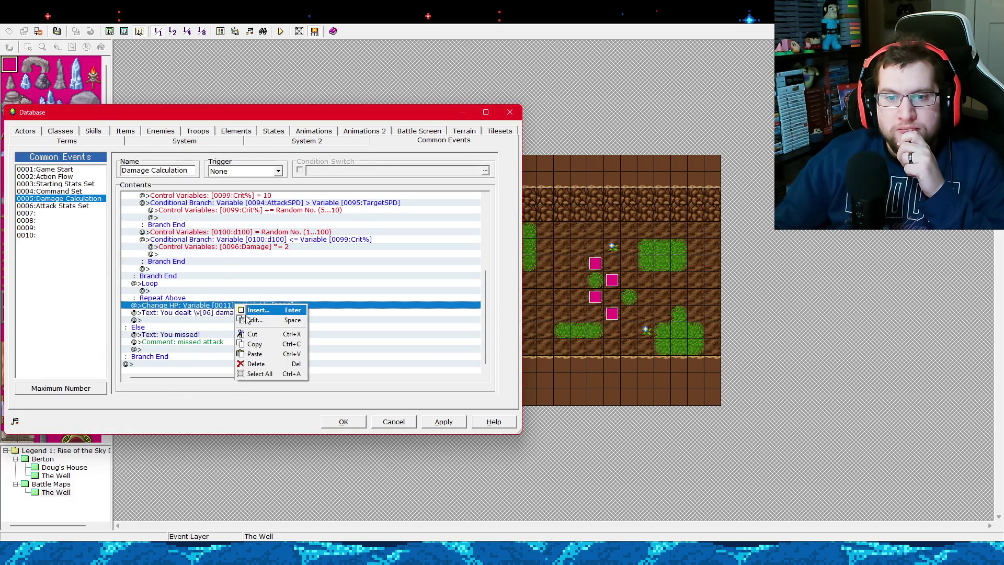
click(247, 320)
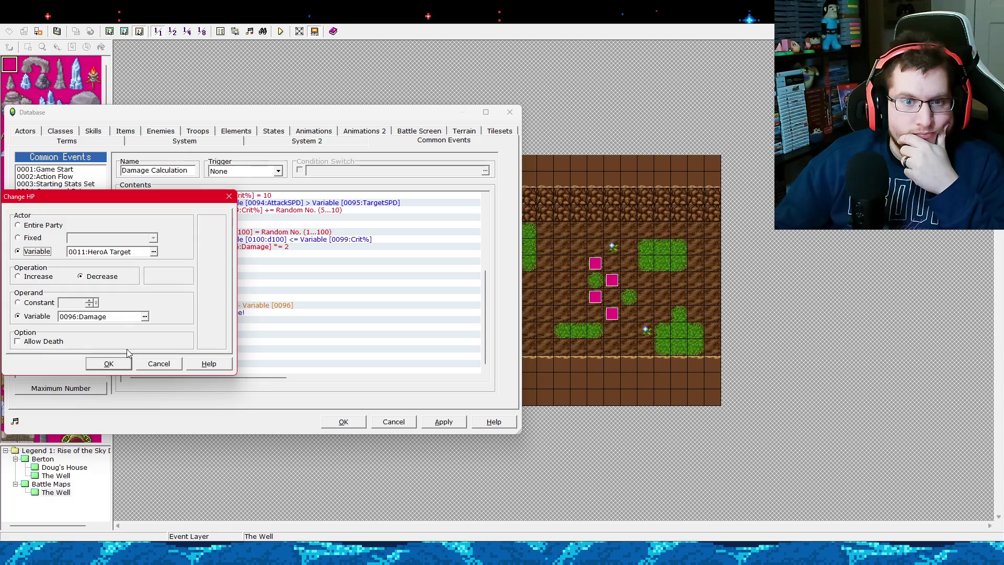
click(154, 252)
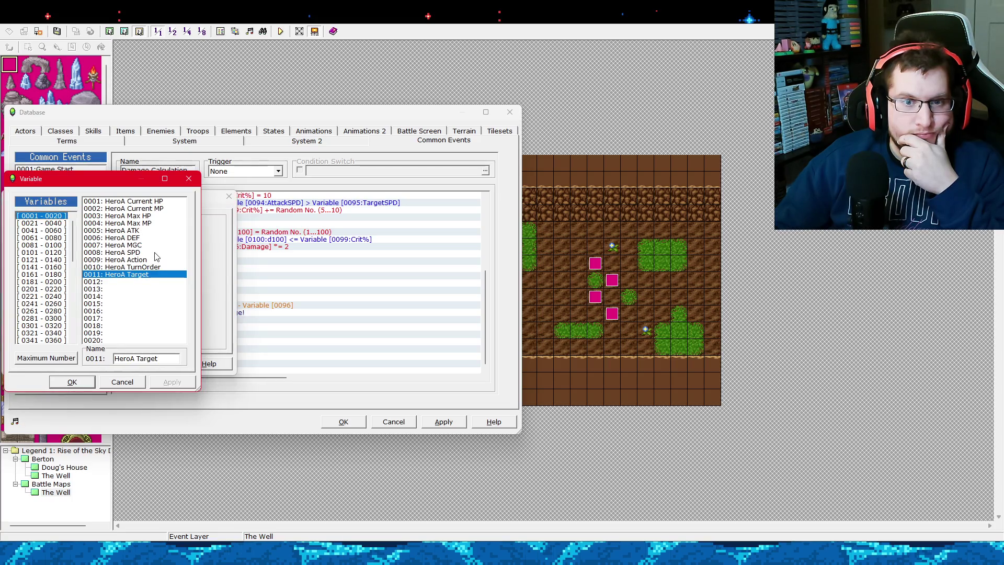
click(135, 381)
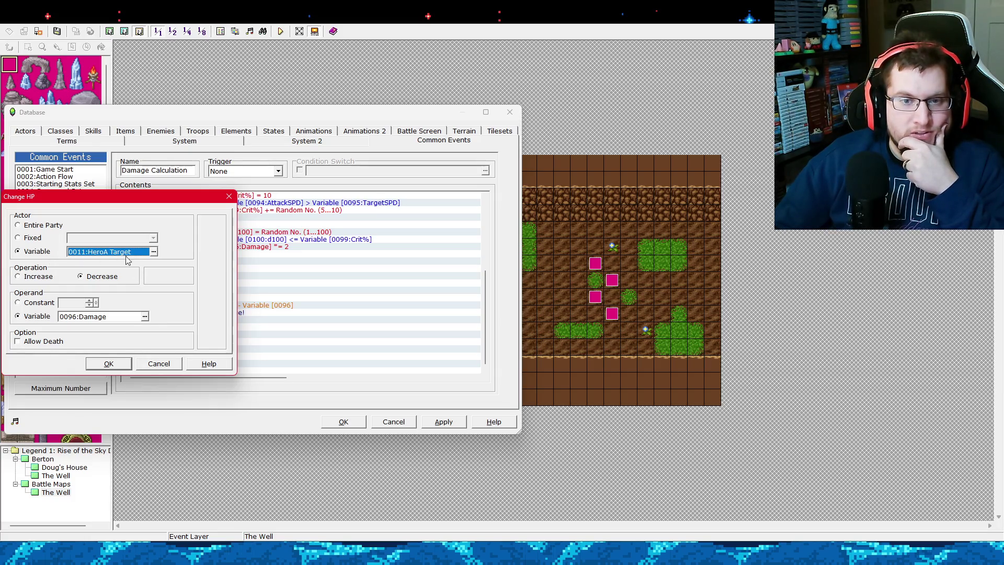
click(155, 253)
click(122, 382)
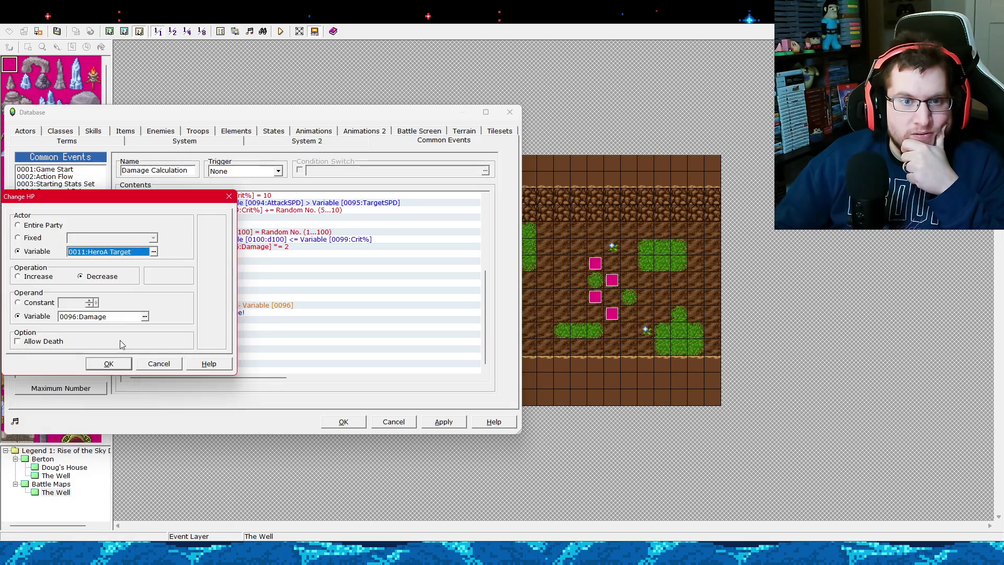
Make Change HP target the fixed actor TargetA and apply the change.
click(50, 239)
click(152, 238)
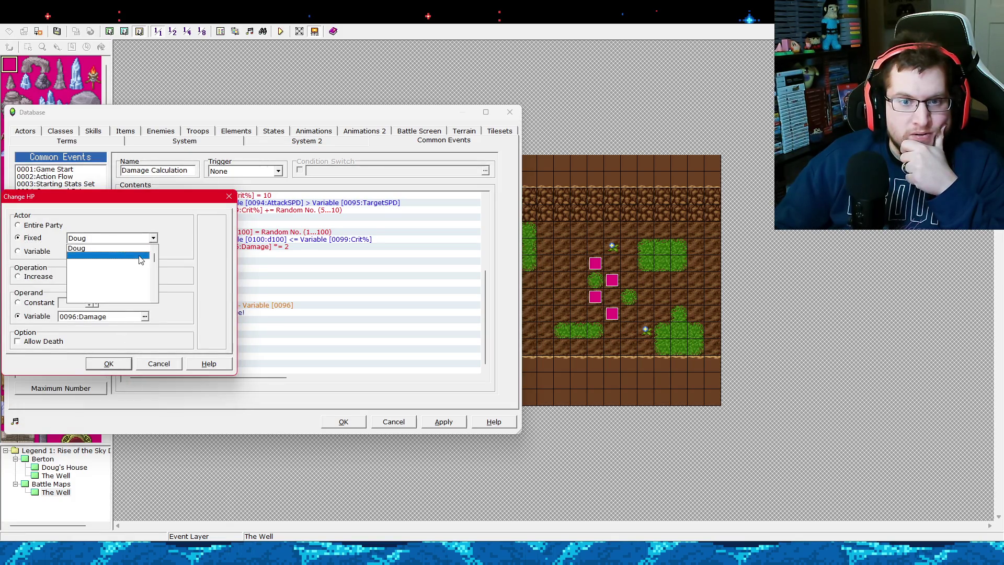
scroll(114, 265, down, 1)
click(115, 264)
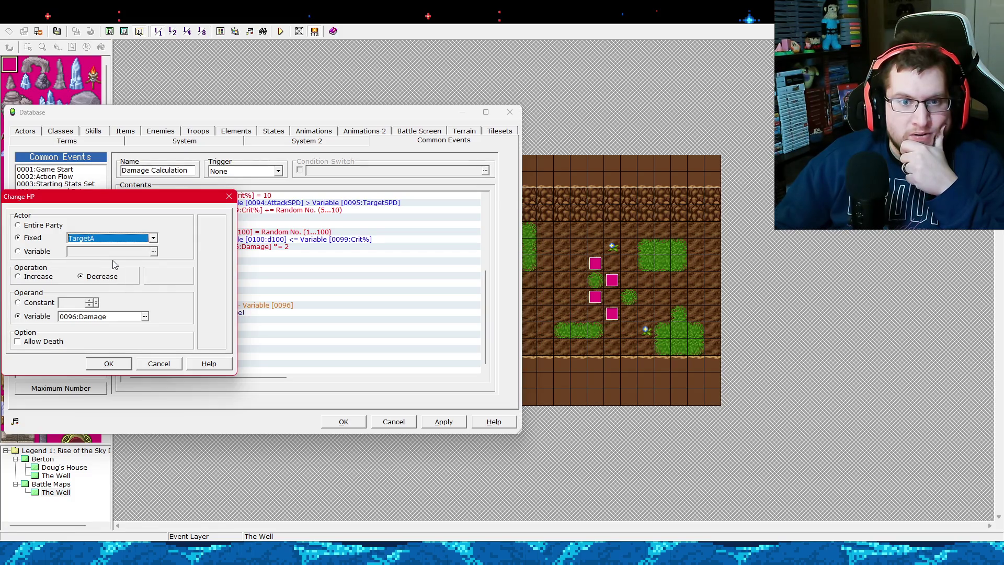
click(112, 363)
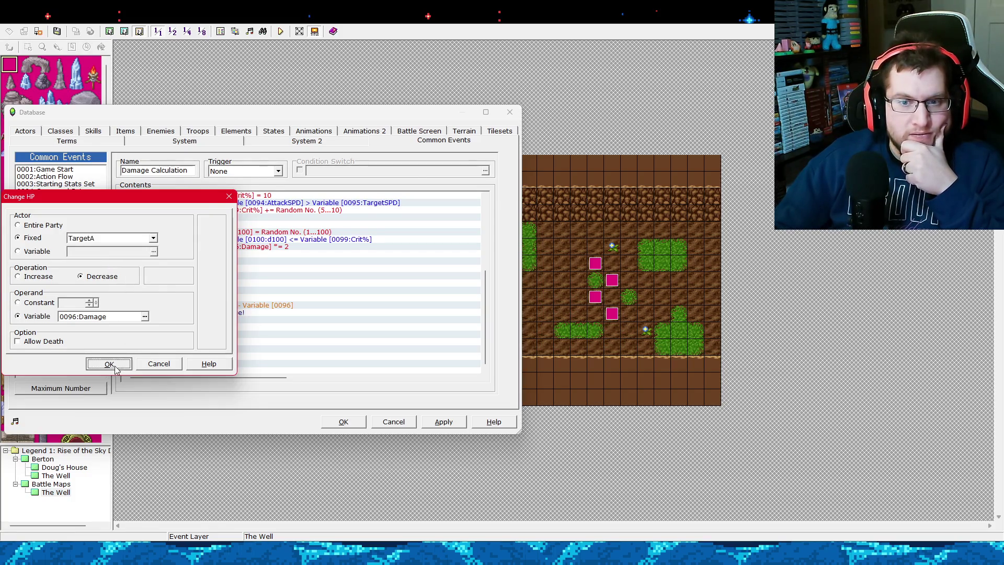
click(445, 421)
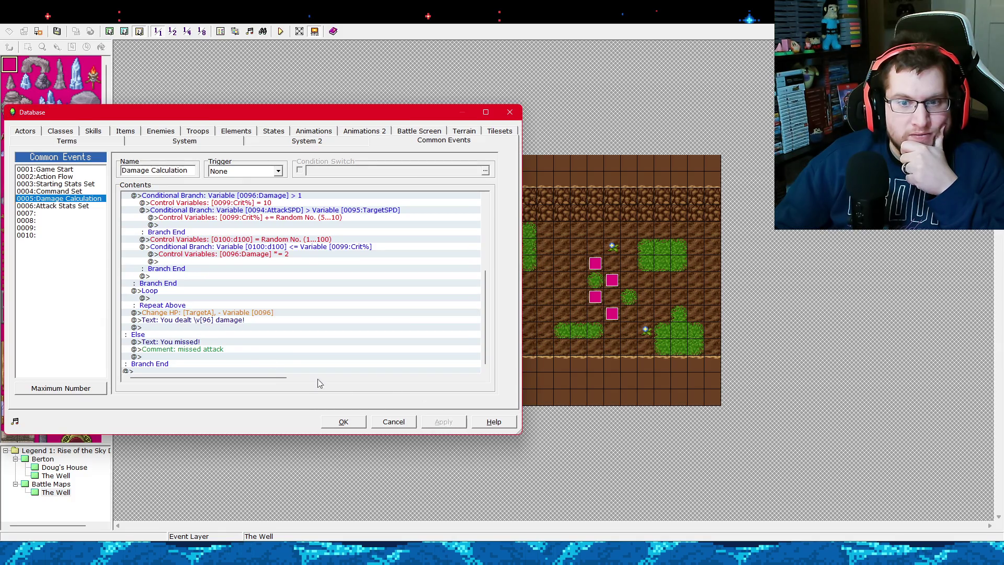
Reopen the Change HP command to confirm its TargetA setting.
click(243, 313)
right_click(243, 313)
click(250, 331)
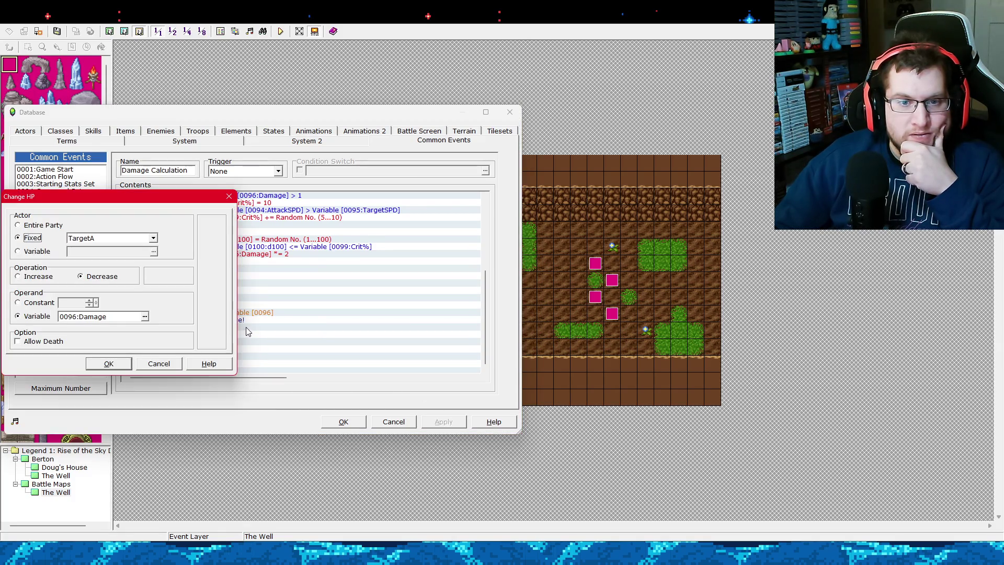
click(103, 362)
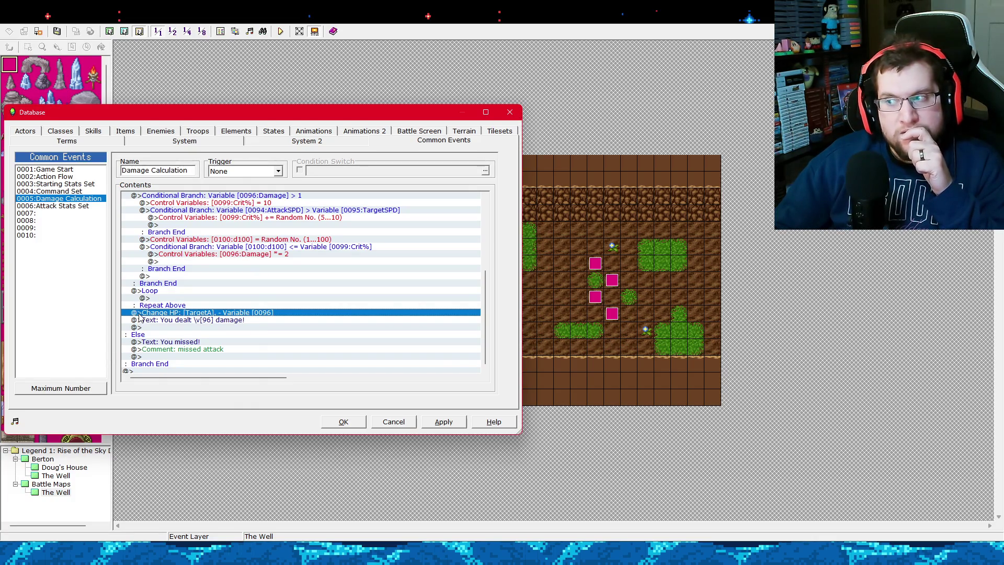
Delete the Change HP command from Damage Calculation.
right_click(170, 314)
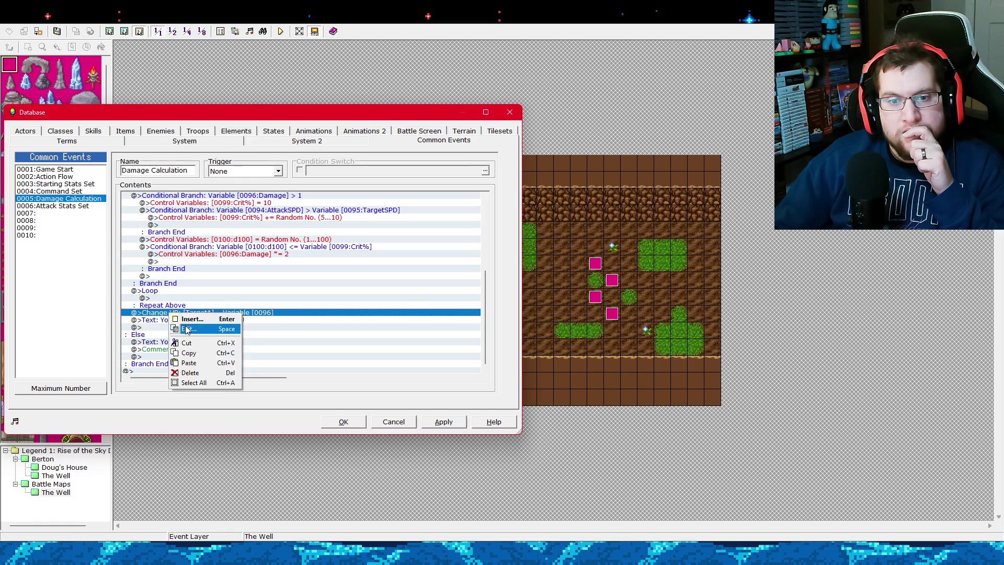
click(160, 314)
right_click(160, 314)
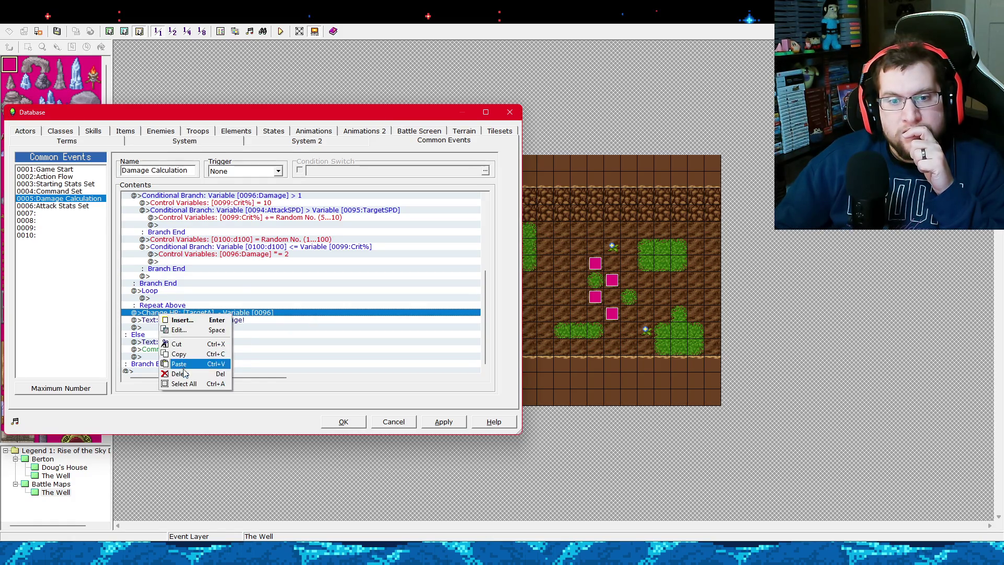
click(184, 373)
Insert a Control Variables command subtracting Variable 0096:Damage from 0101:MonA CHP.
right_click(176, 320)
click(191, 316)
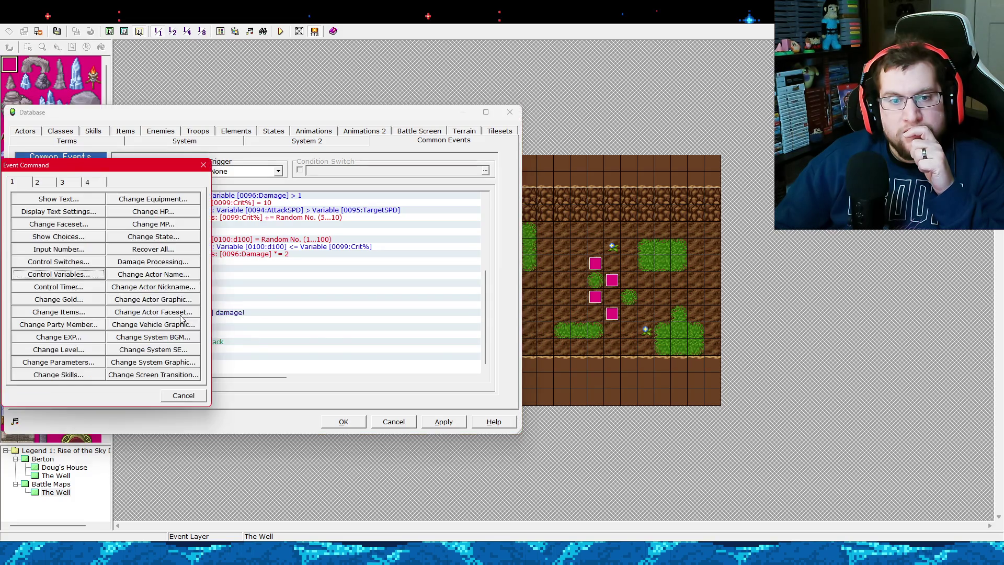
click(89, 277)
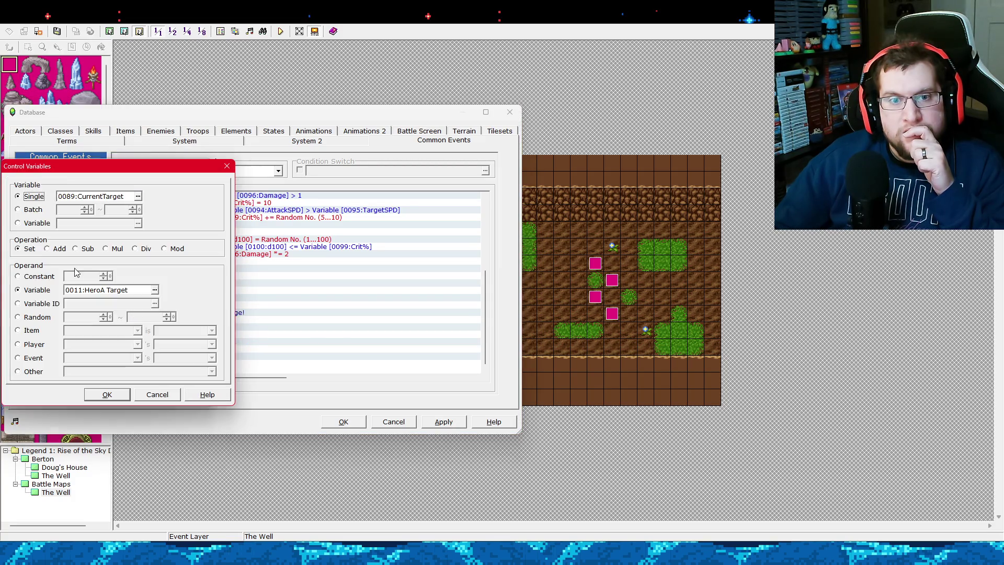
click(138, 196)
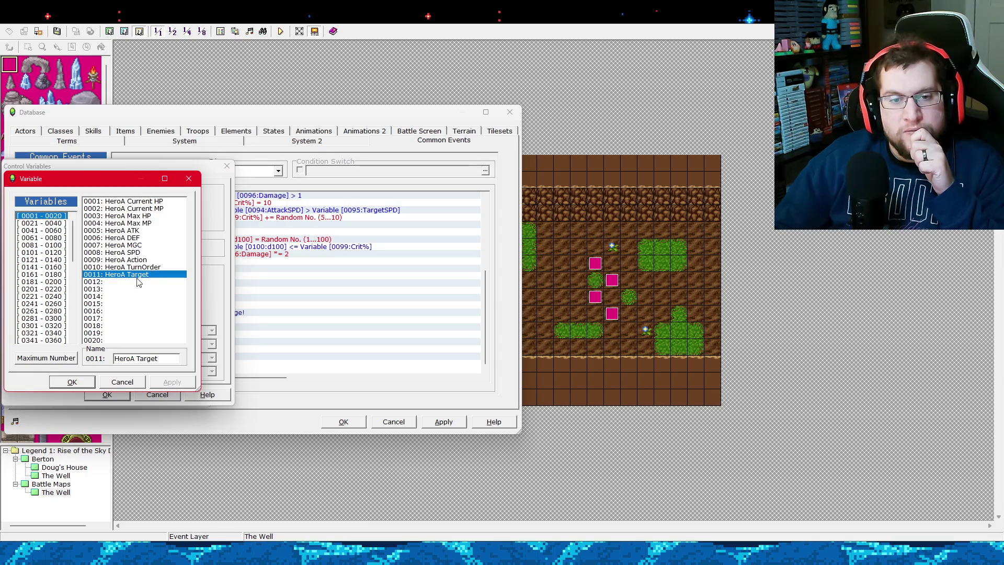
click(59, 238)
click(59, 245)
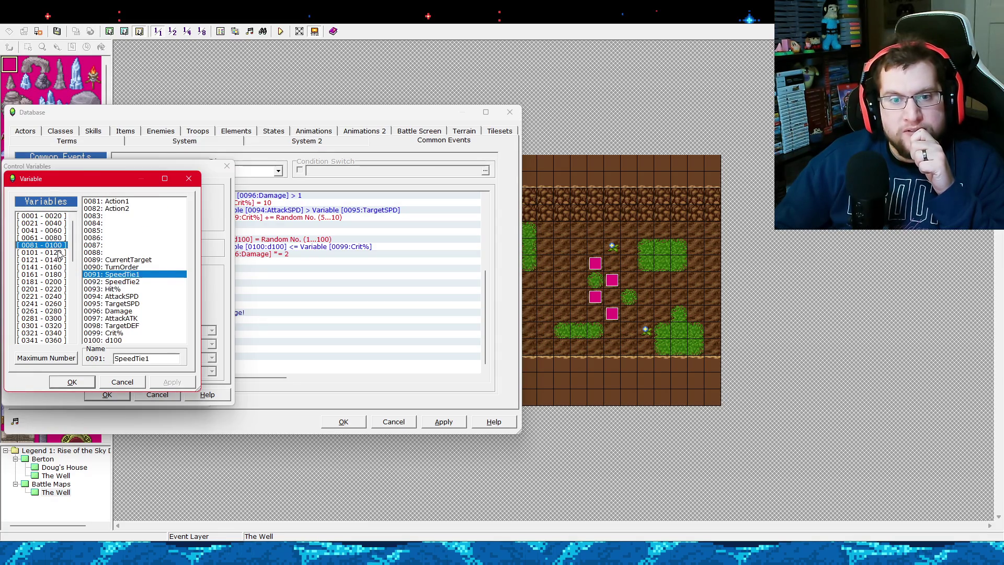
click(59, 252)
double_click(126, 202)
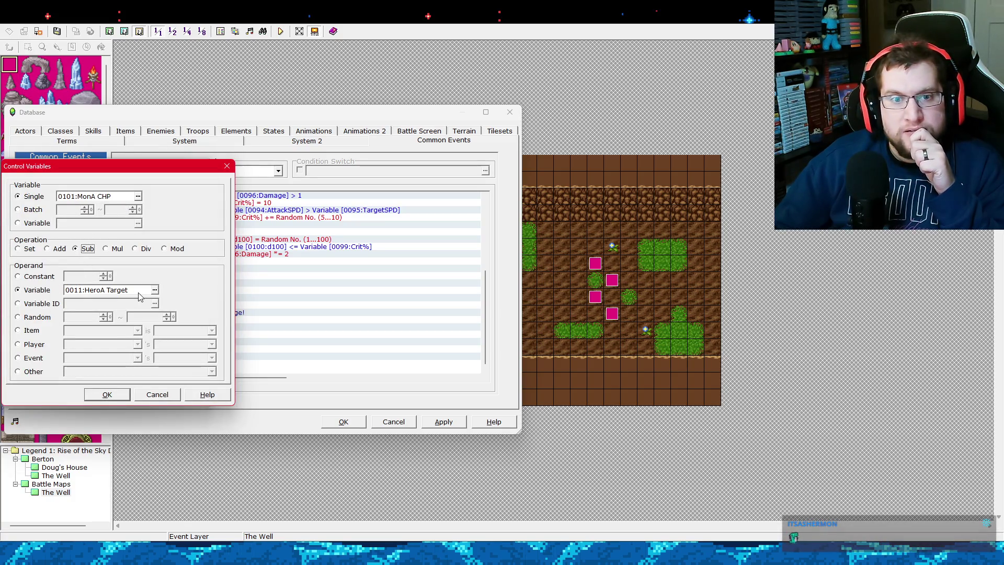
click(154, 291)
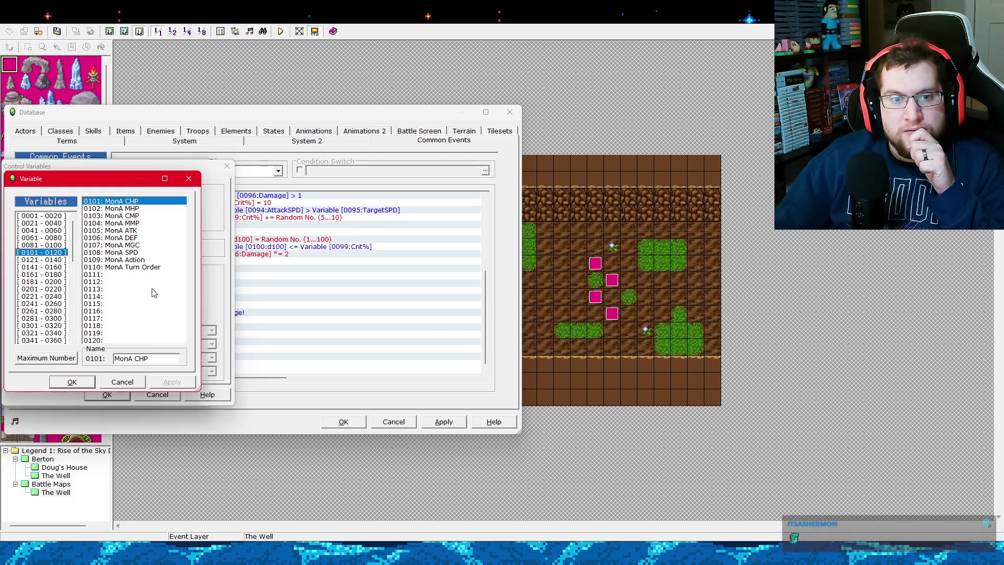
click(66, 244)
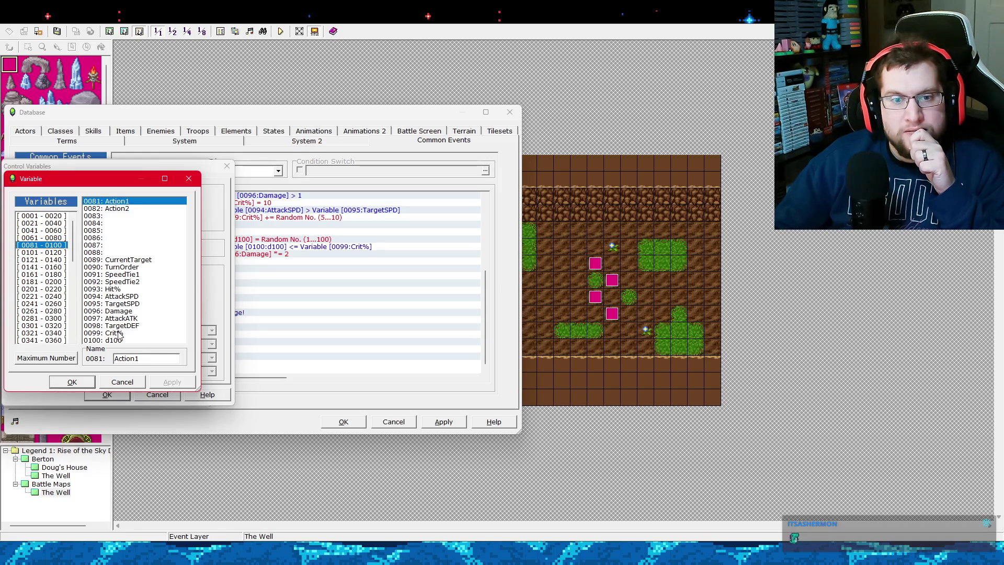
double_click(119, 311)
click(108, 396)
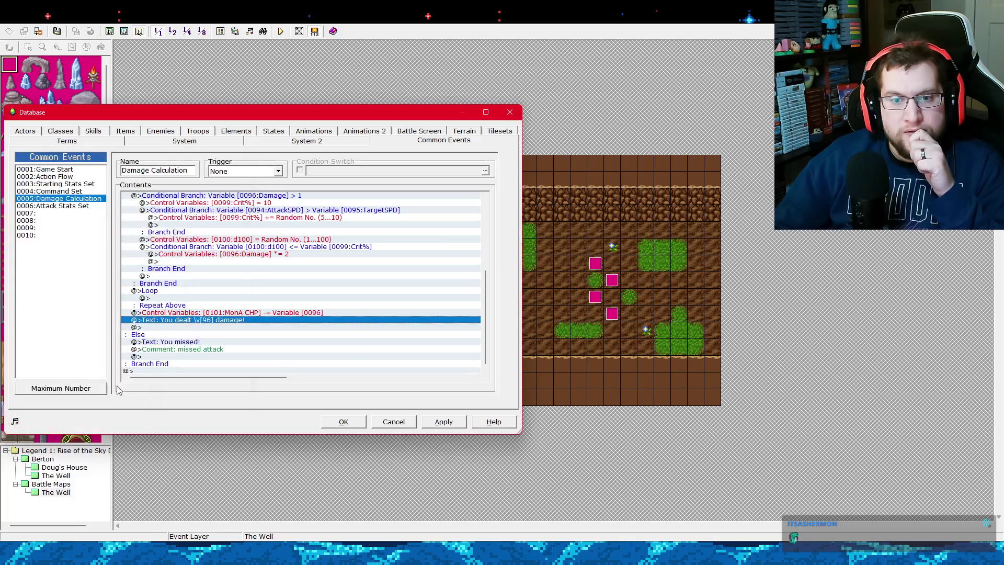
Insert above it a command subtracting 0096:Damage from 0001:HeroA Current HP, and apply.
right_click(219, 316)
click(222, 319)
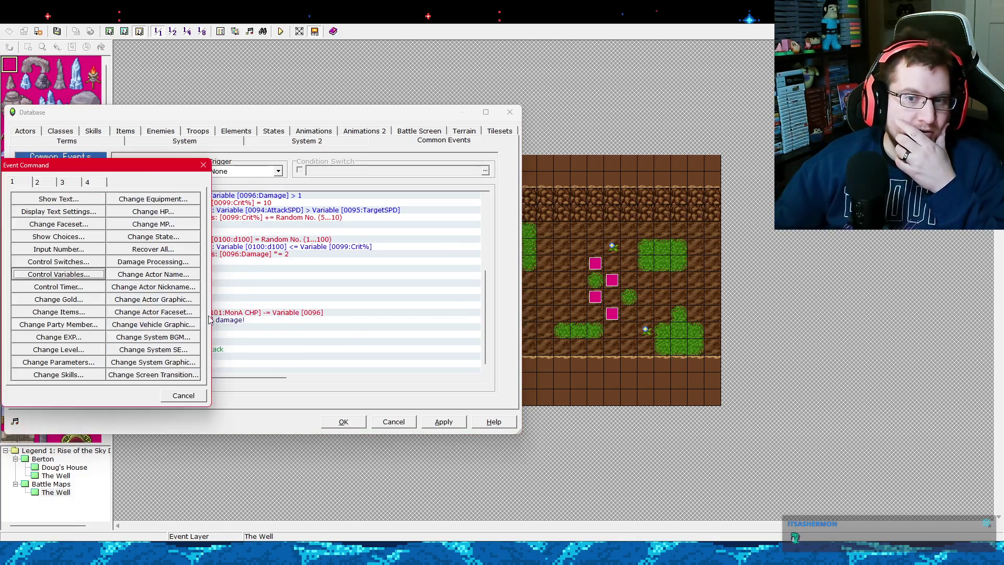
click(100, 279)
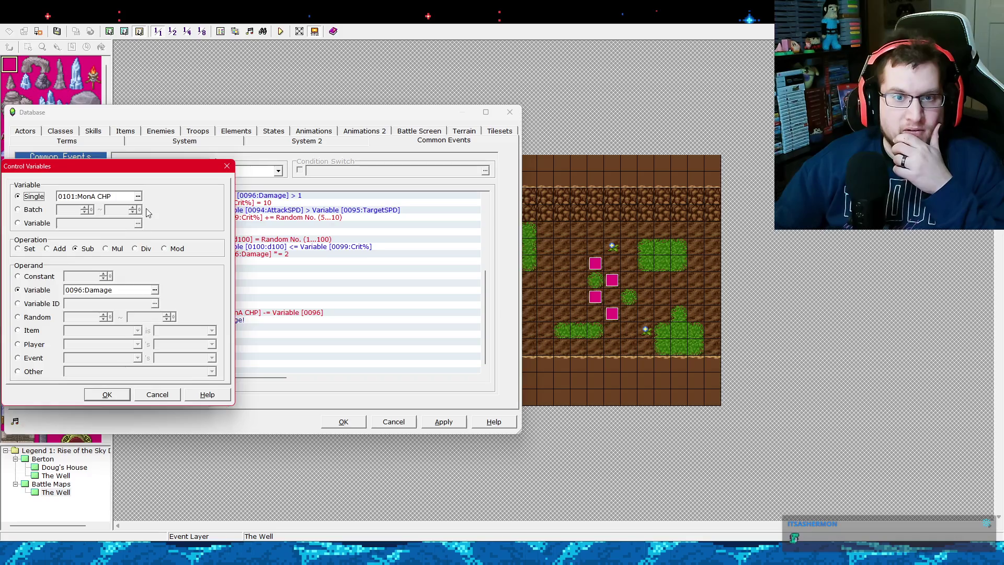
click(139, 200)
click(60, 216)
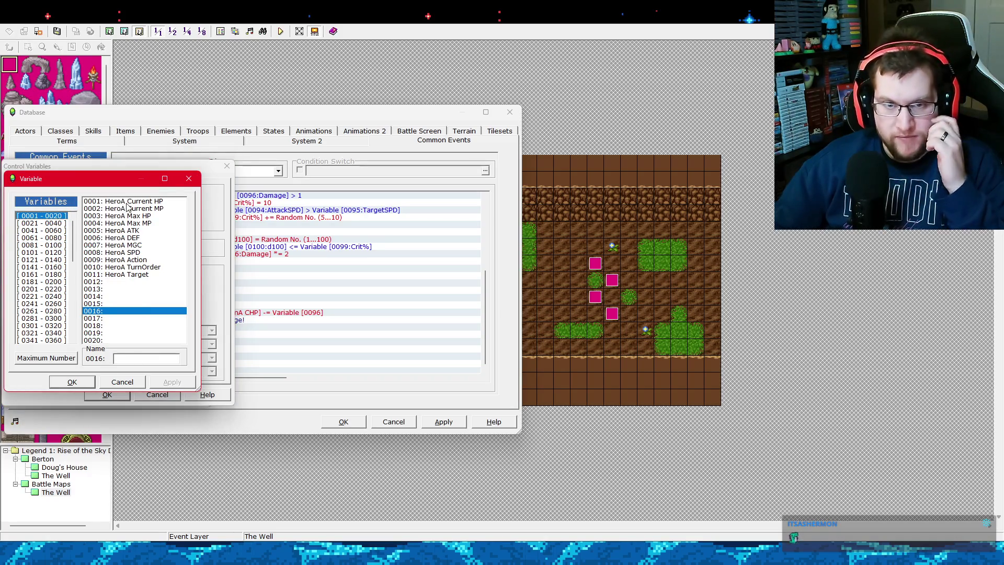
click(129, 202)
click(82, 383)
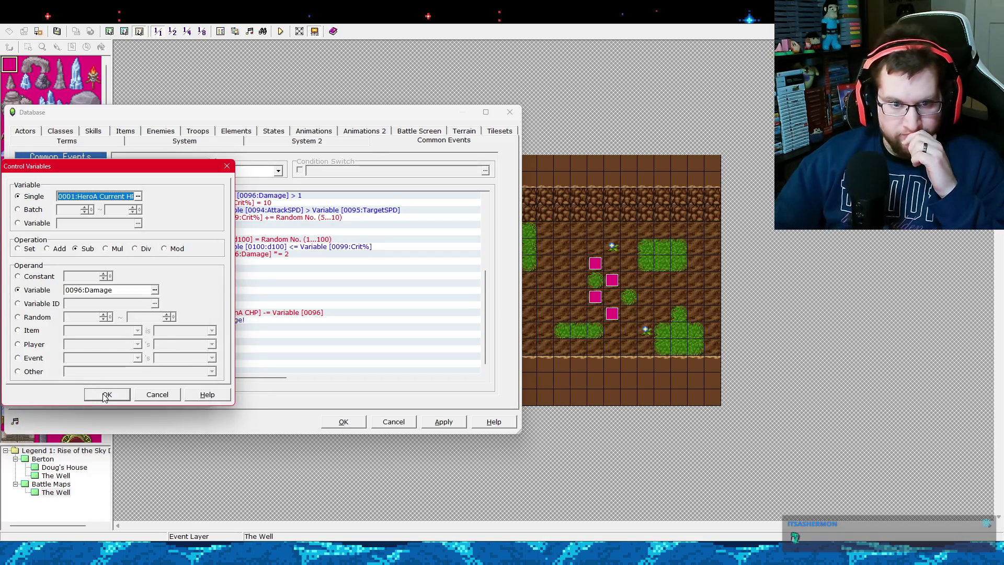
click(105, 396)
click(451, 422)
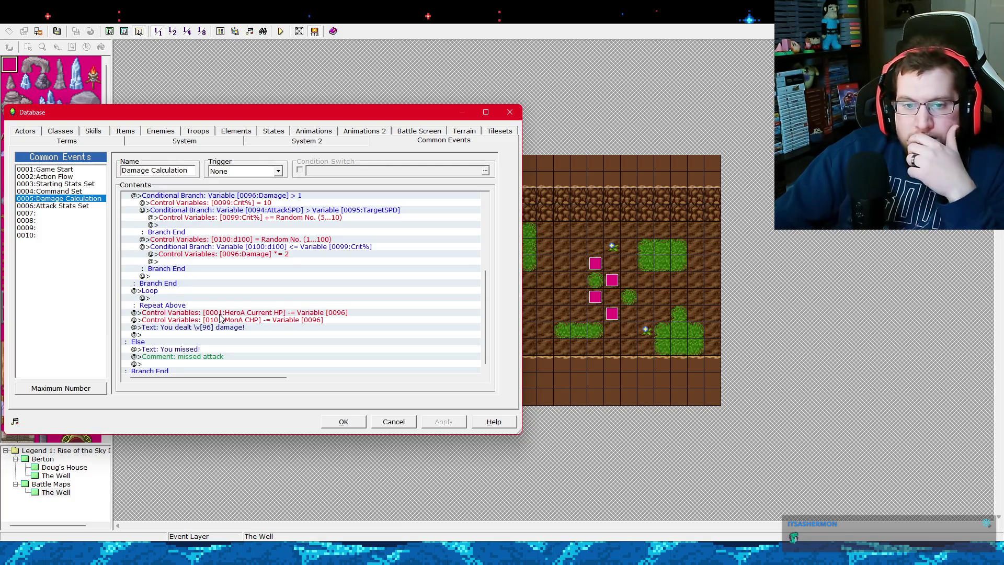
right_click(250, 317)
Add a Conditional Branch checking variable 0089:CurrentTarget == 1.
click(261, 321)
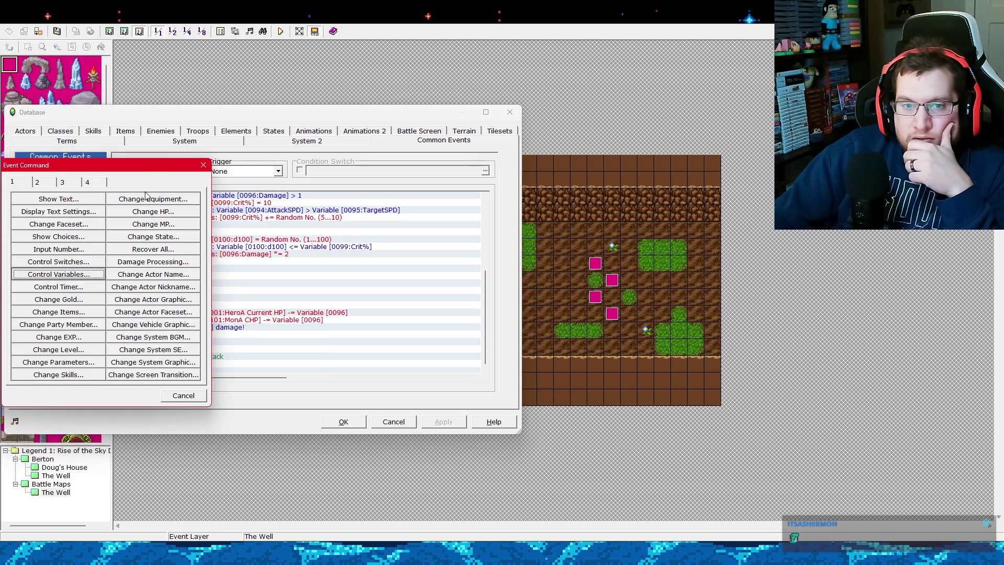
drag(156, 170, 661, 190)
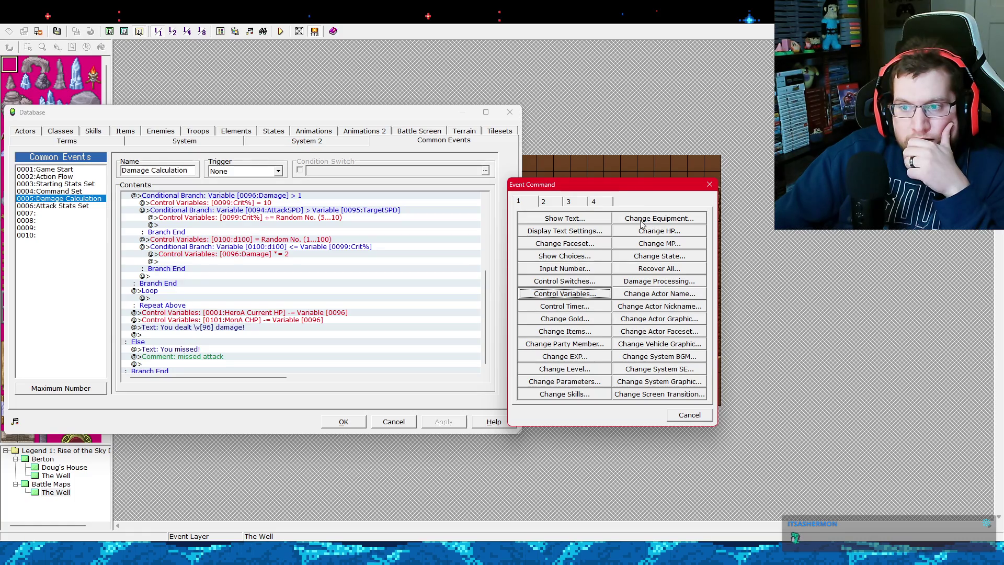
click(572, 203)
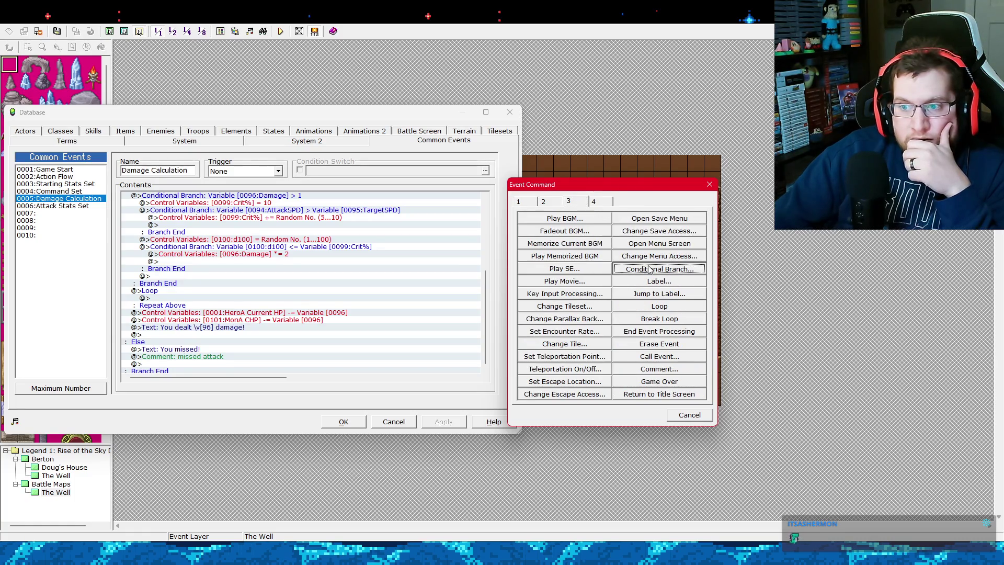
click(649, 269)
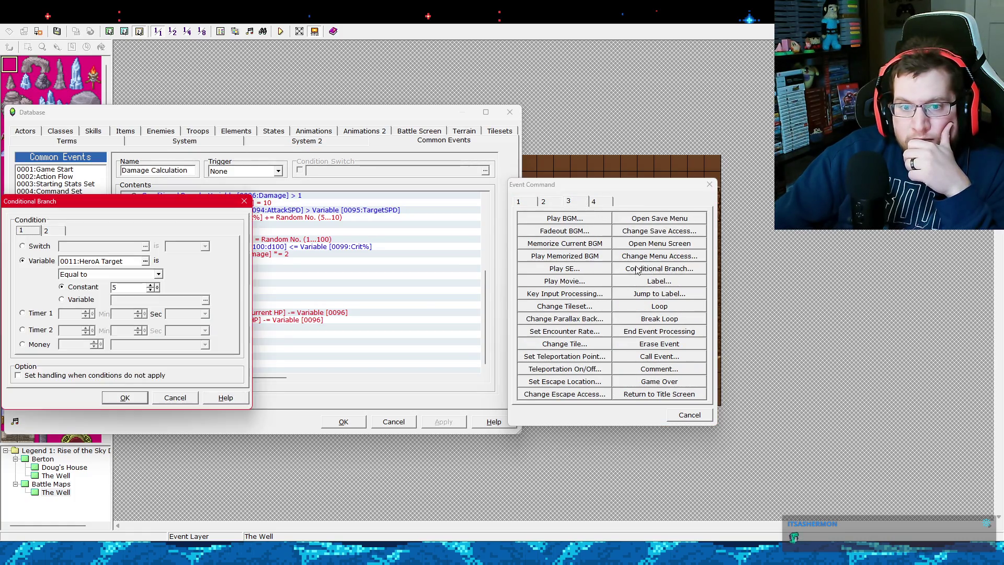
click(145, 260)
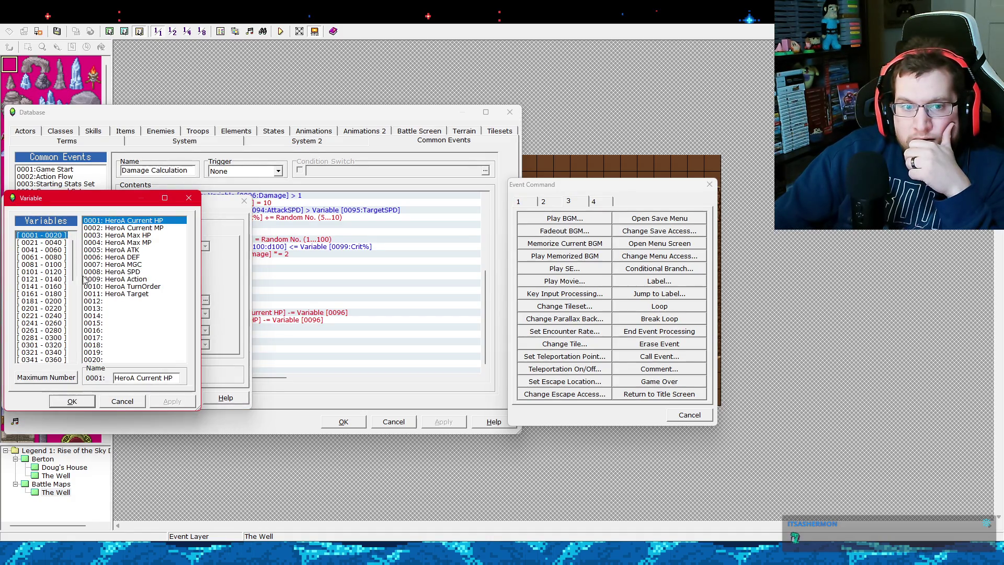
click(62, 272)
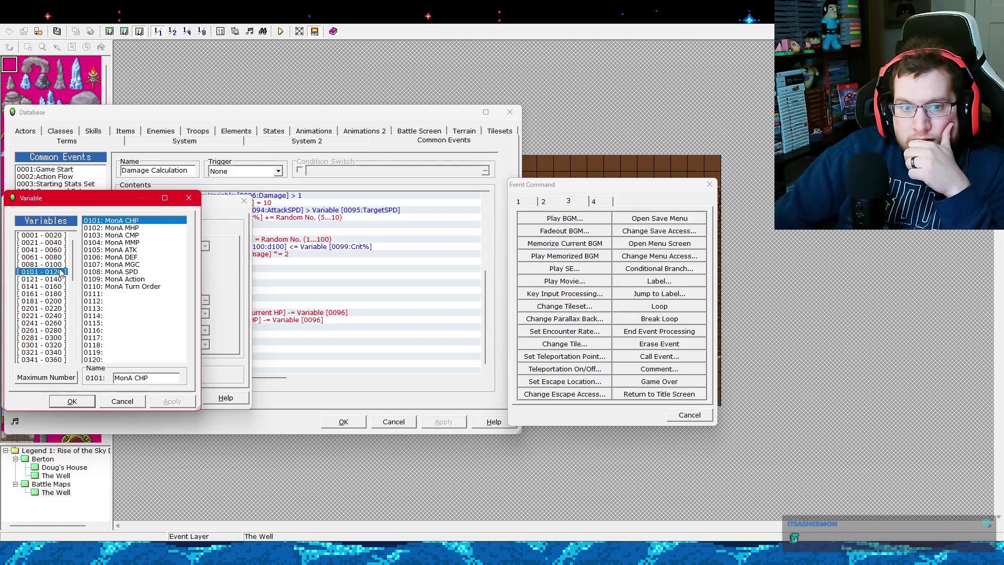
click(59, 265)
double_click(119, 280)
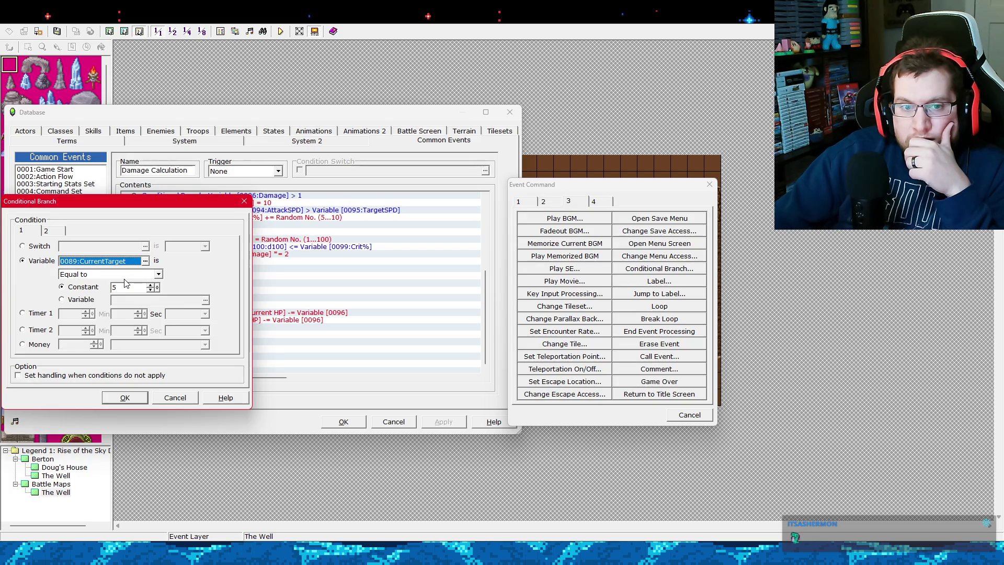
double_click(133, 288)
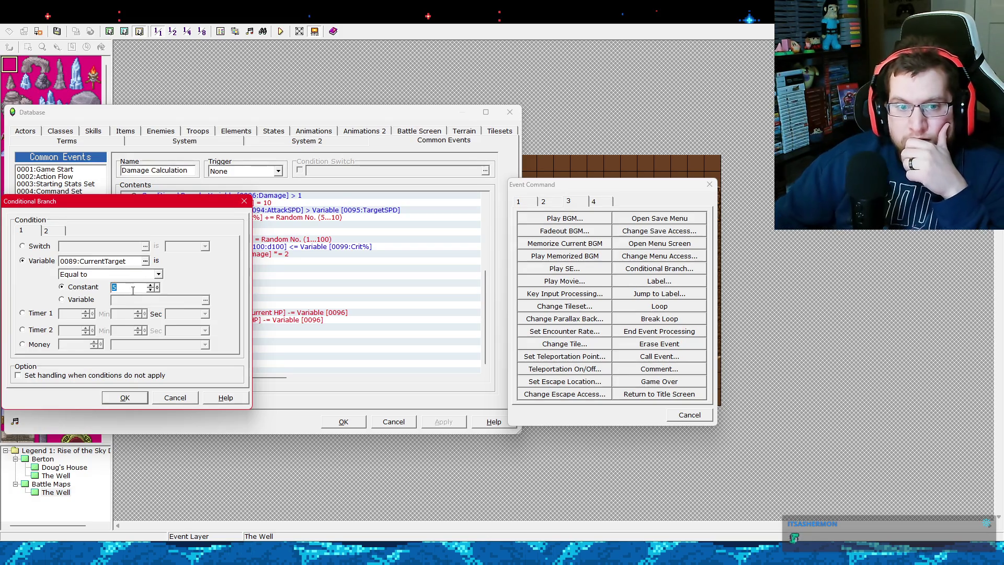
text(1)
key(Return)
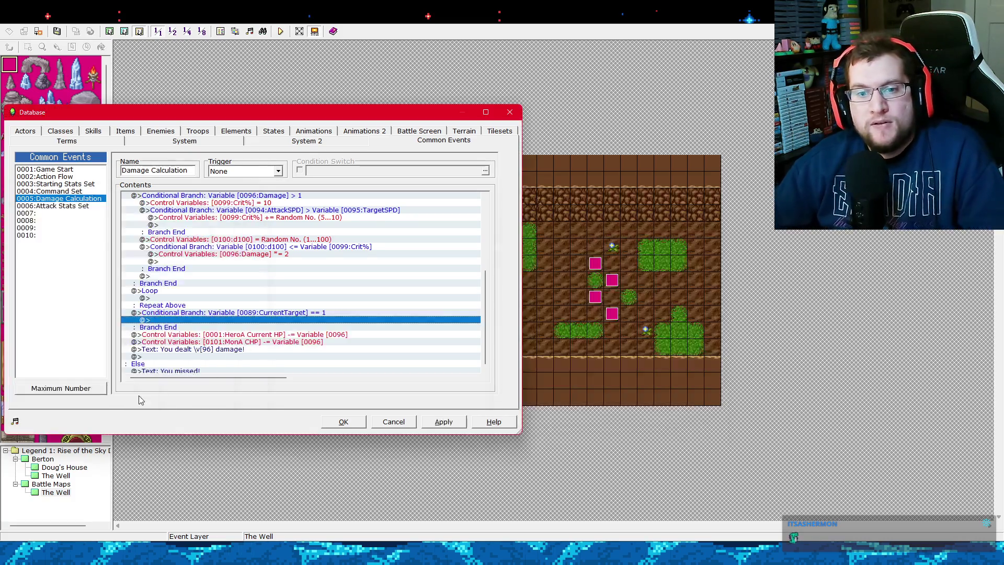
Duplicate the branch and change its condition to CurrentTarget == 5.
click(232, 313)
key(ctrl+c)
click(238, 336)
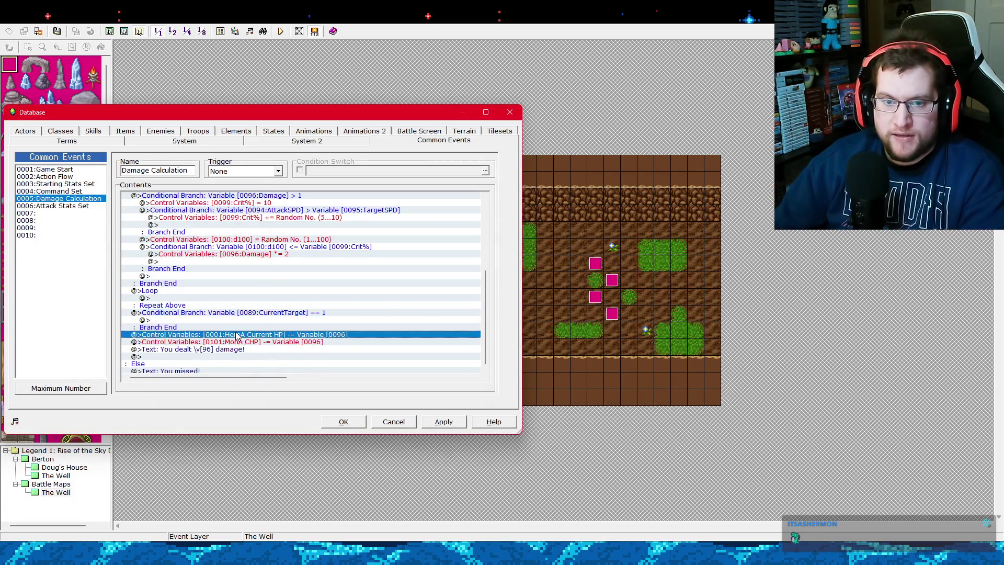
key(ctrl+v)
right_click(257, 335)
click(279, 355)
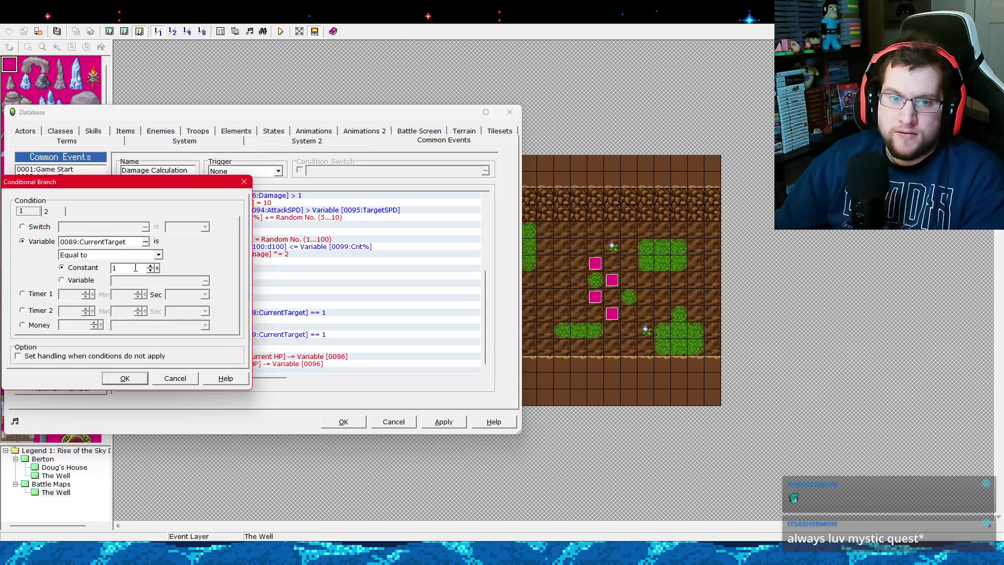
double_click(136, 267)
text(5)
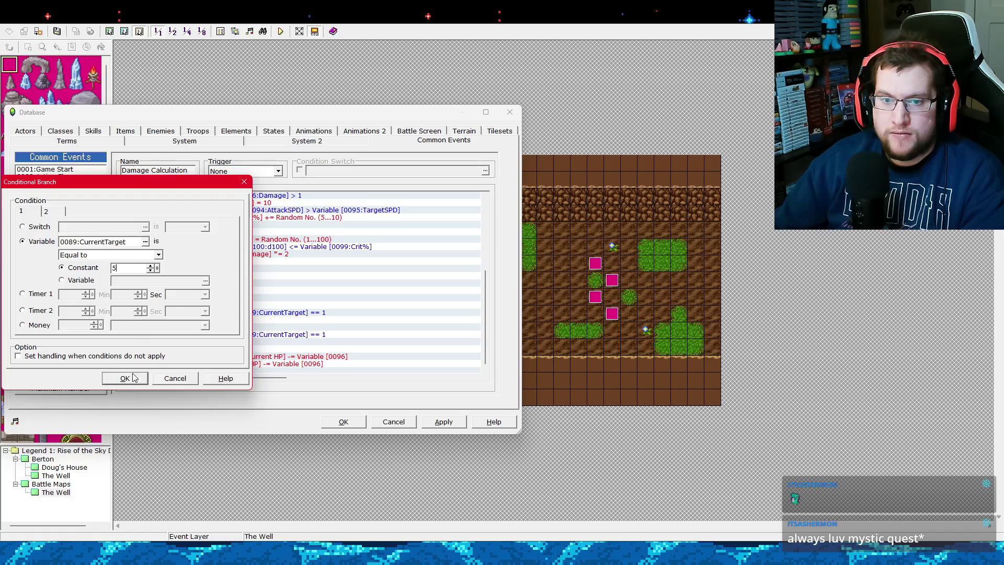
click(134, 378)
Move the HeroA HP subtraction into the == 1 branch and MonA CHP into == 5, then apply.
click(228, 357)
key(ctrl+x)
click(243, 320)
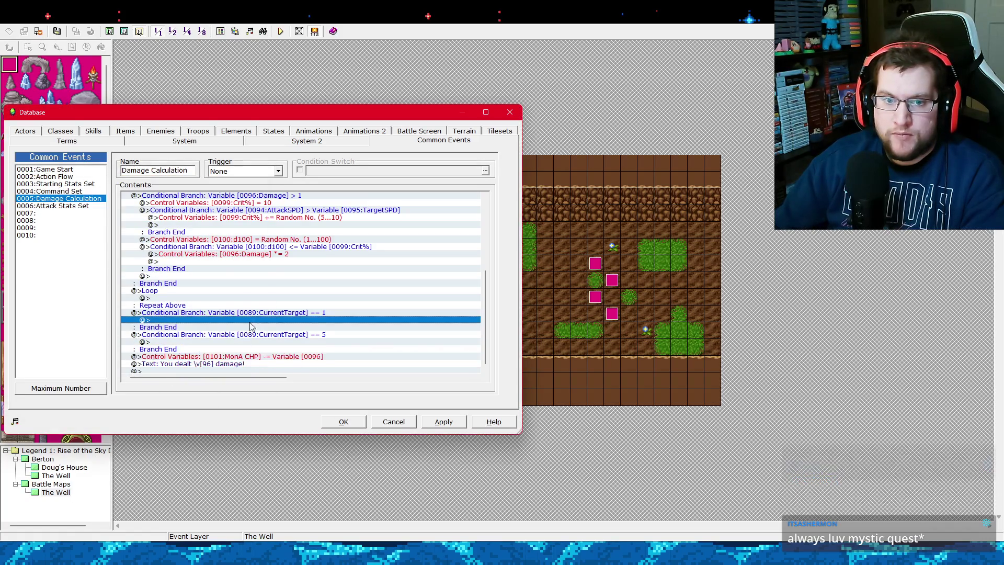
key(ctrl+v)
click(257, 363)
key(ctrl+x)
click(250, 350)
key(ctrl+v)
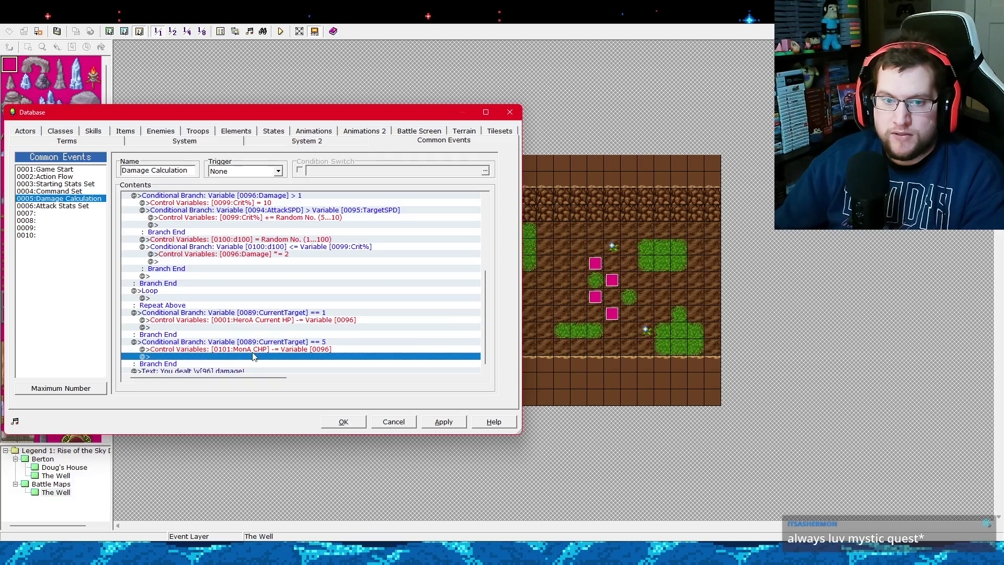
click(439, 421)
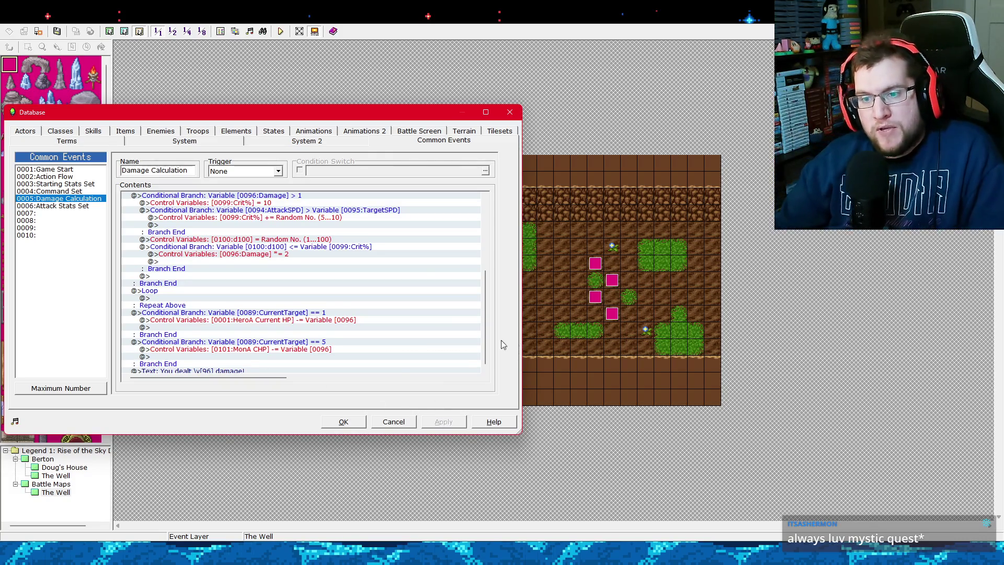
Inspect the CurrentTarget == 1 and == 5 branches and check the == 1 condition without changes.
drag(485, 326, 487, 346)
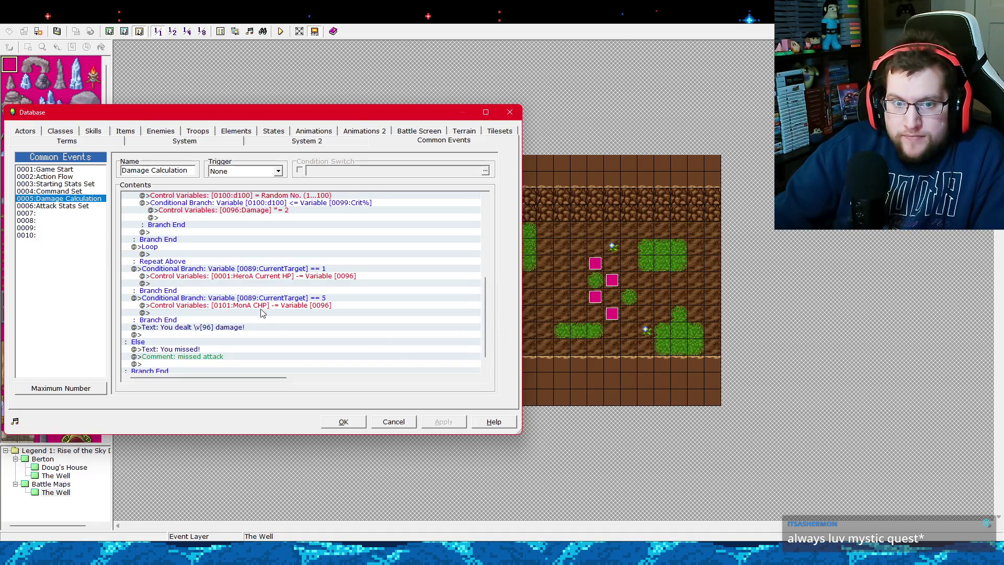
click(262, 273)
click(276, 295)
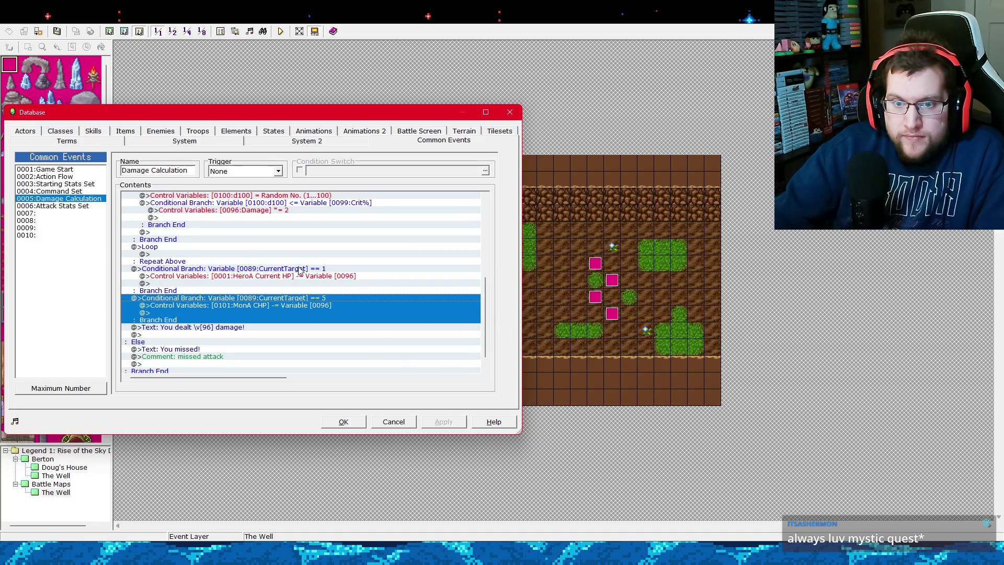
click(300, 270)
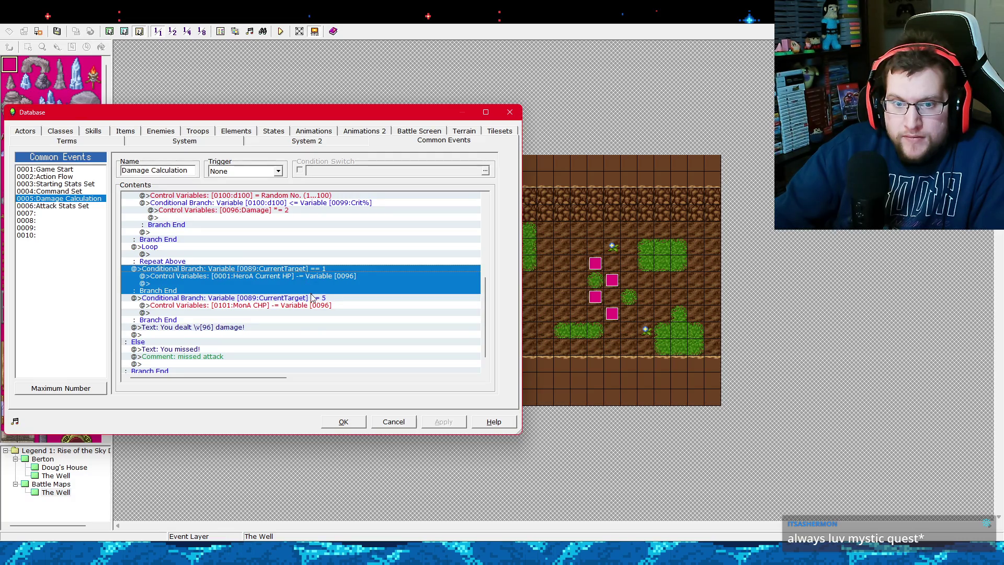
click(313, 302)
right_click(304, 270)
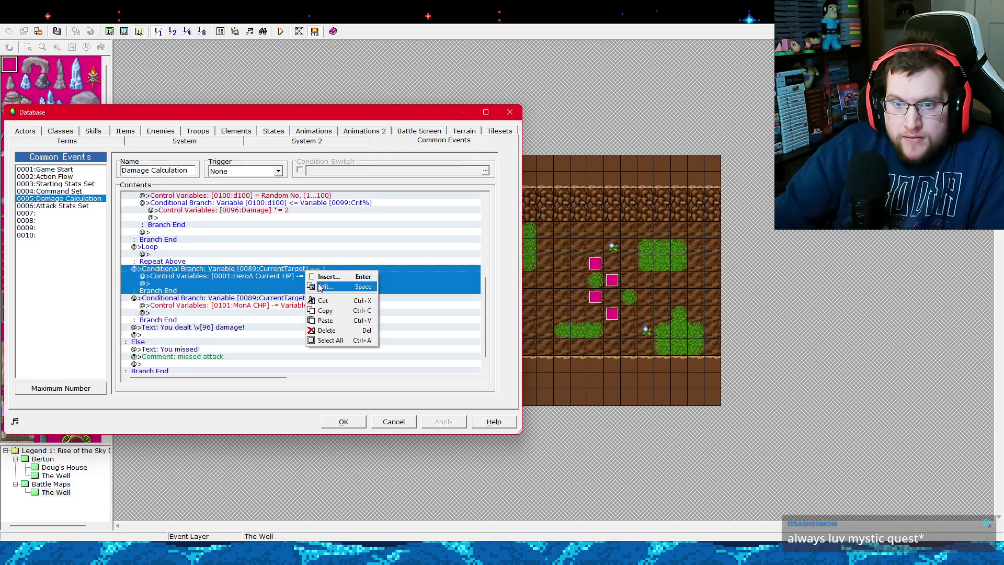
click(320, 286)
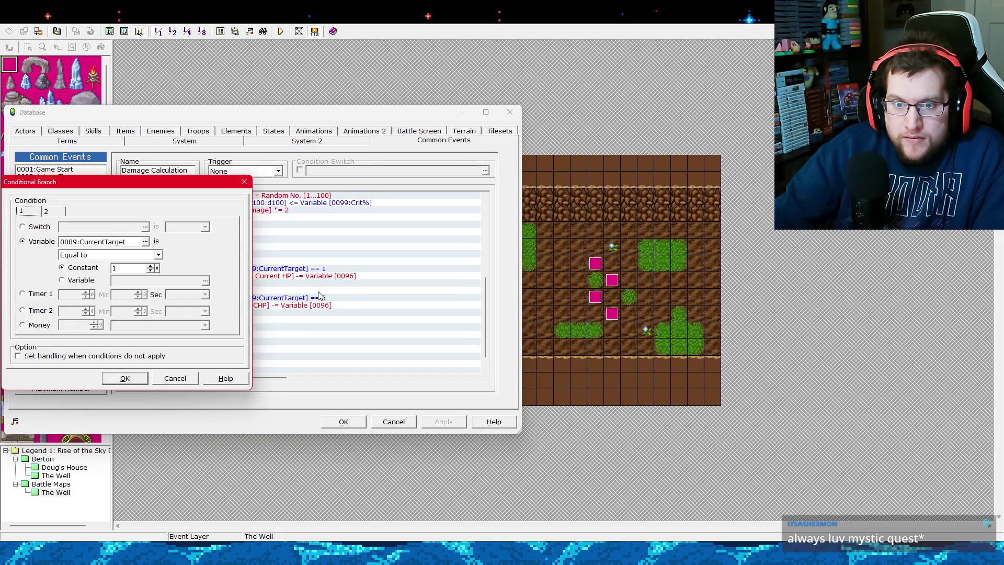
click(176, 379)
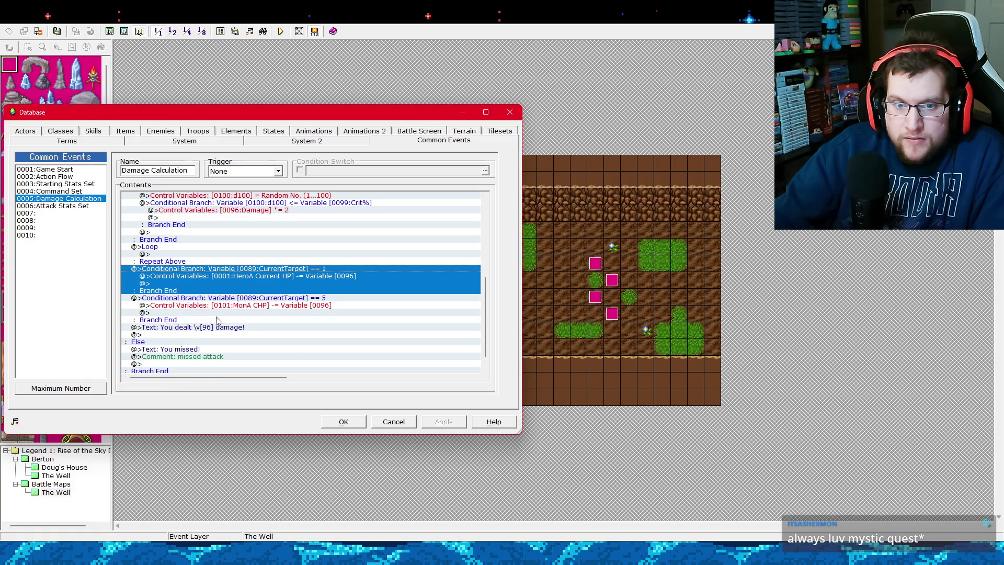
click(224, 306)
click(238, 276)
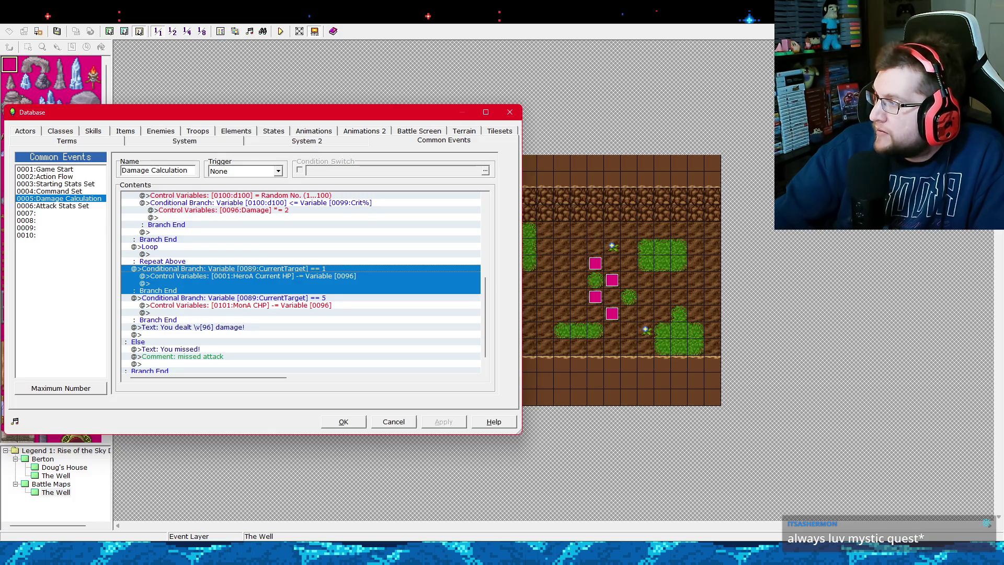
Move the shared 'You dealt' damage message into both the == 1 and == 5 branches.
click(240, 327)
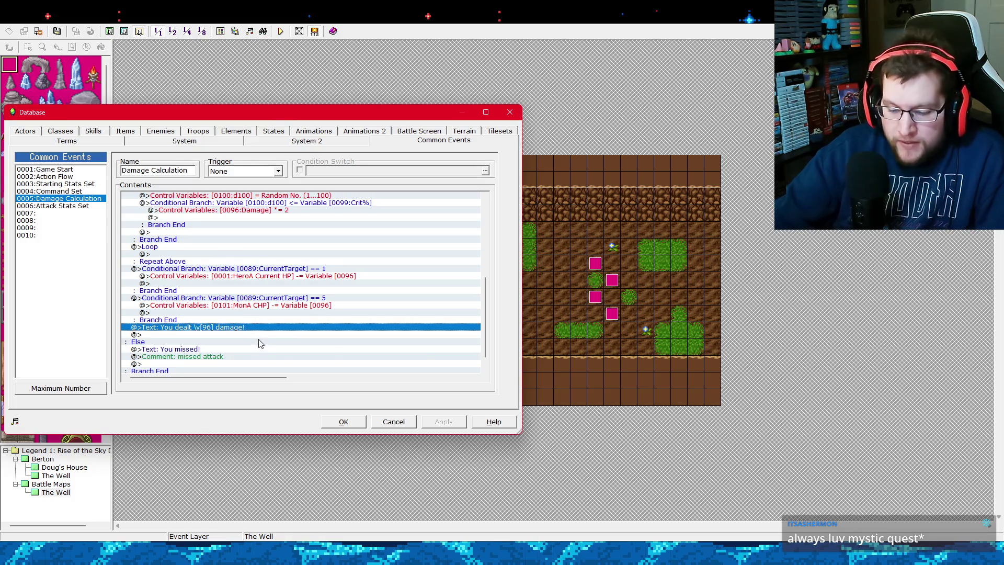
key(Delete)
click(176, 284)
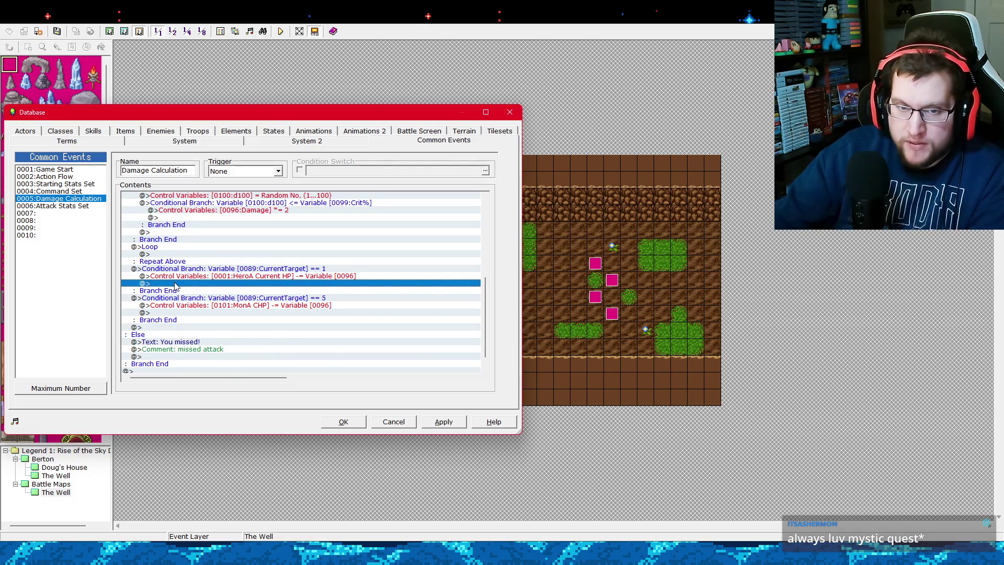
key(ctrl+v)
click(172, 319)
key(ctrl+v)
Change the == 5 branch's damage message to name Slime A as the attacker.
right_click(191, 321)
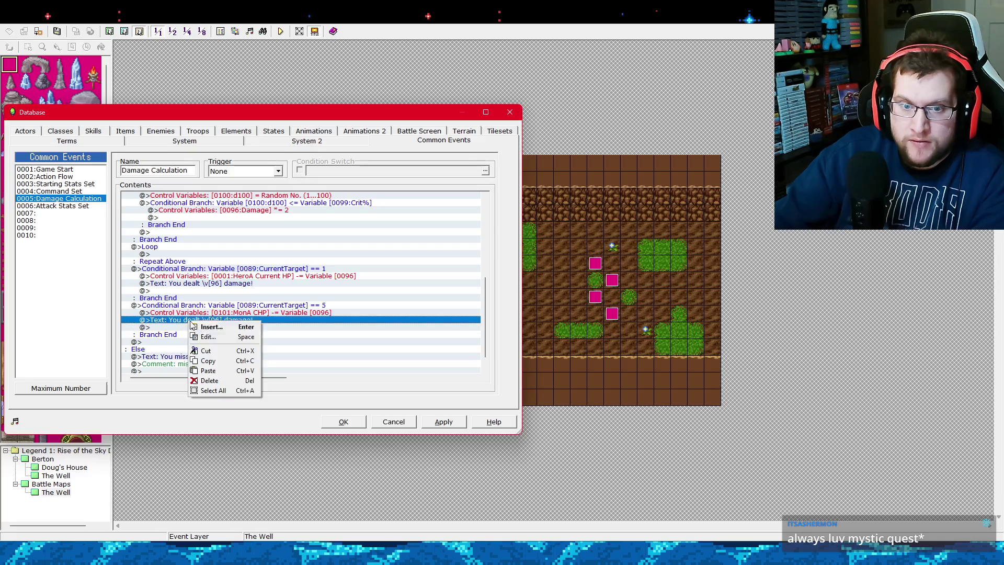
click(208, 337)
double_click(25, 273)
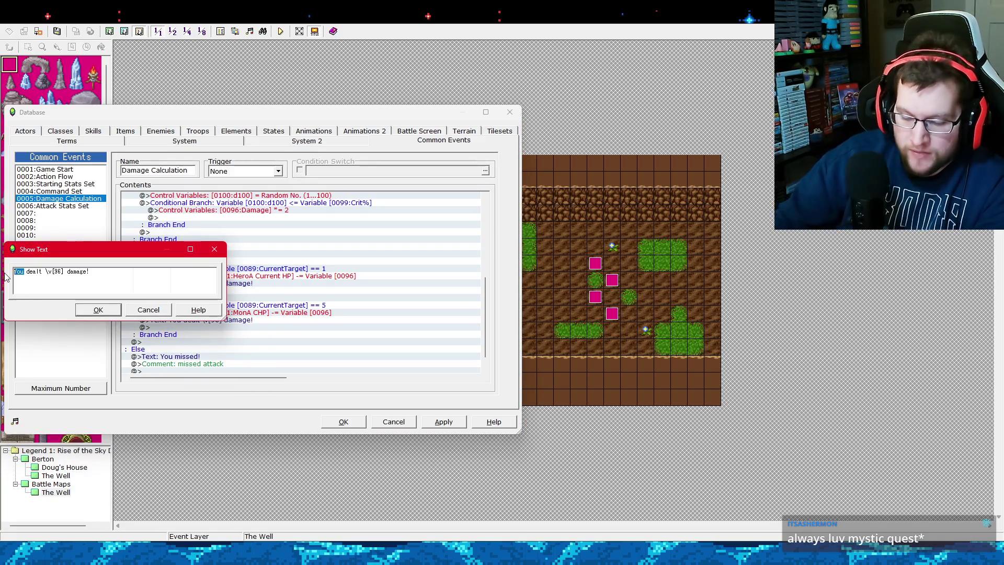
text(Slime A)
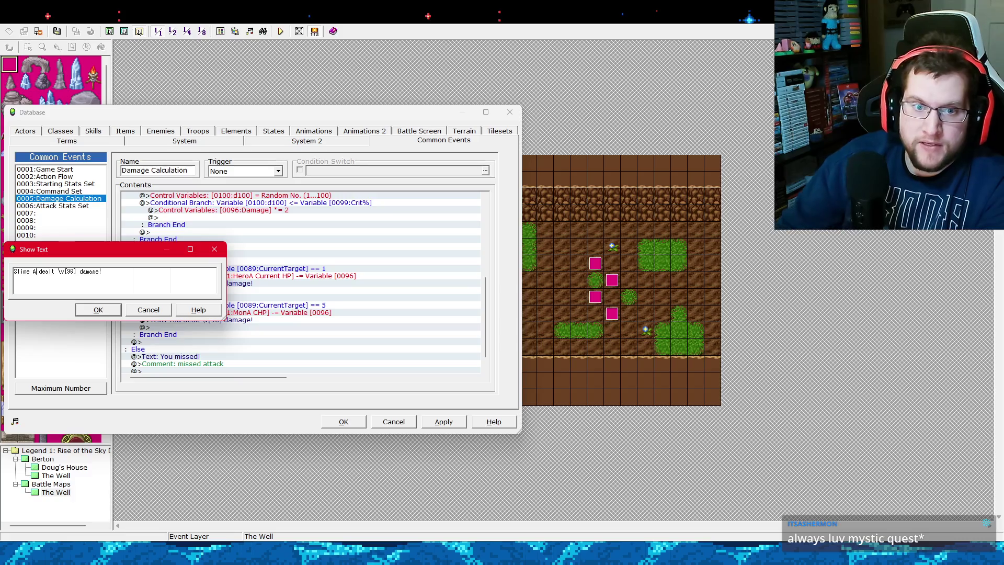
click(98, 310)
Change the == 1 branch's damage message to name Doug, and apply the edits.
click(194, 283)
right_click(194, 283)
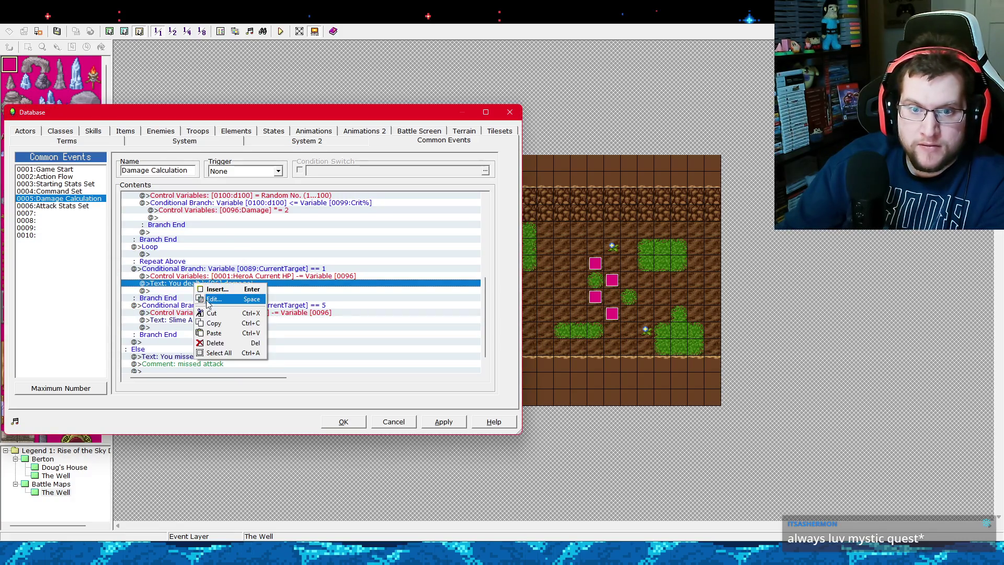
click(208, 300)
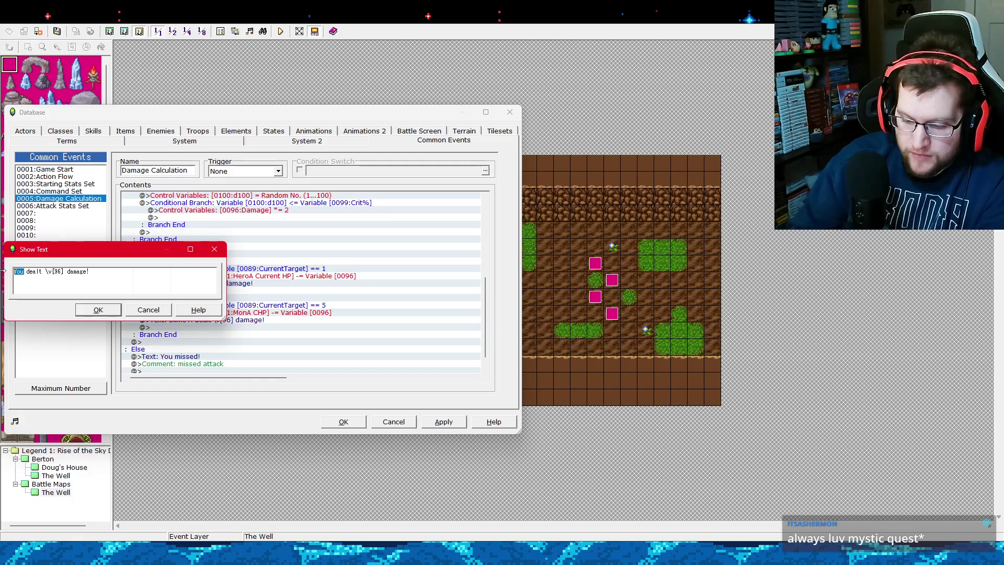
text(Doug)
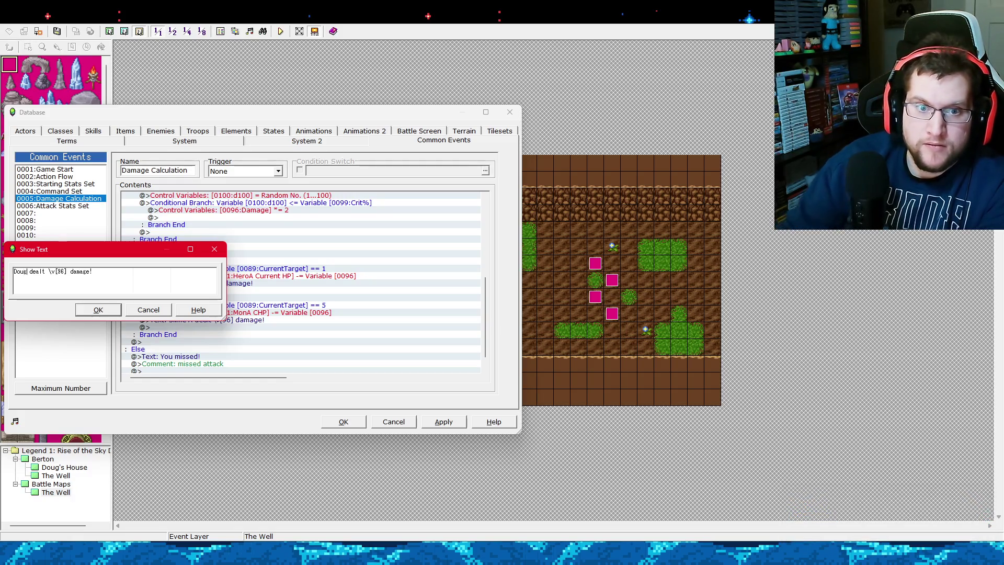
click(99, 310)
click(434, 422)
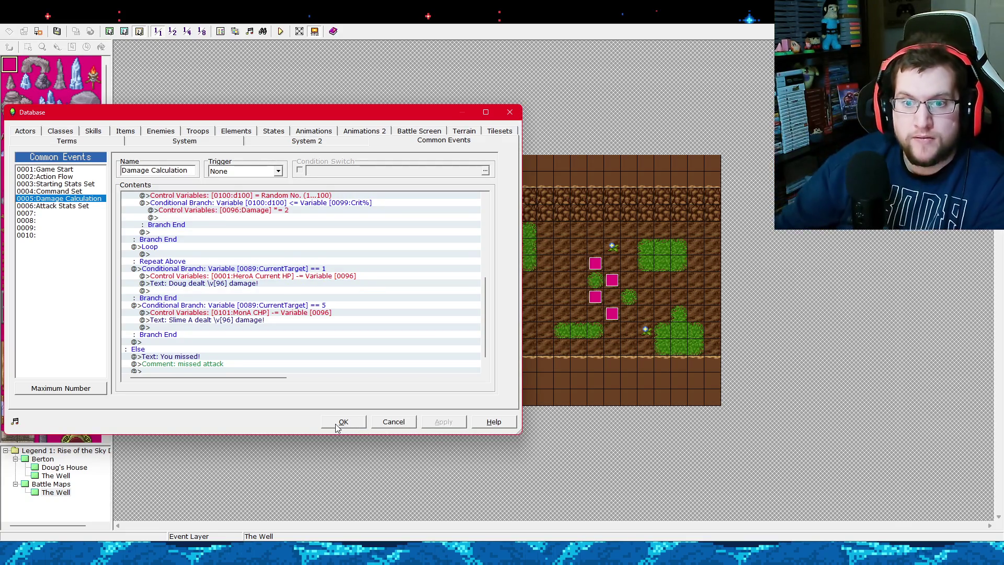
Place both damage messages above their HeroA HP and MonA CHP subtraction lines, then apply.
click(247, 285)
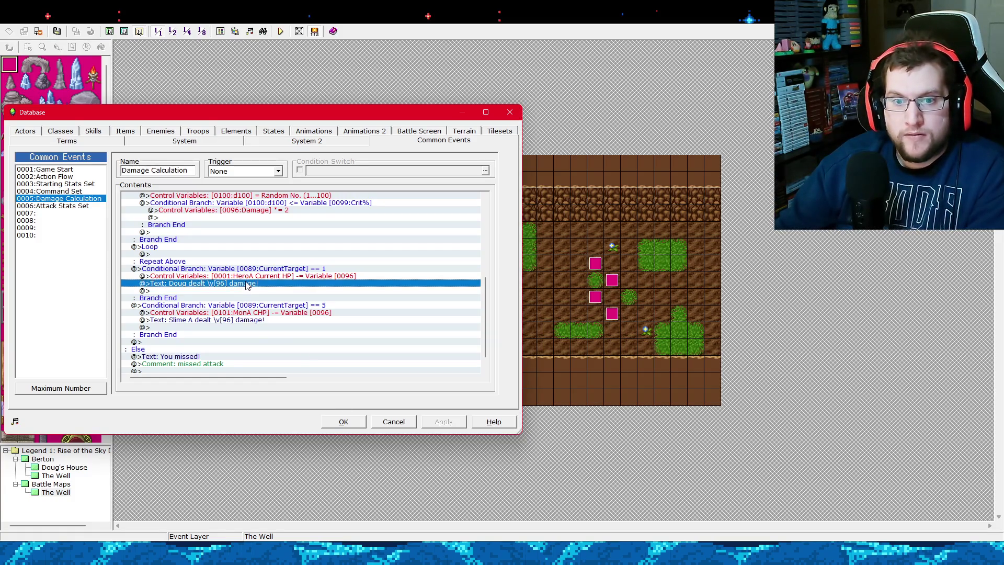
key(ctrl+x)
click(250, 277)
key(ctrl+v)
click(250, 321)
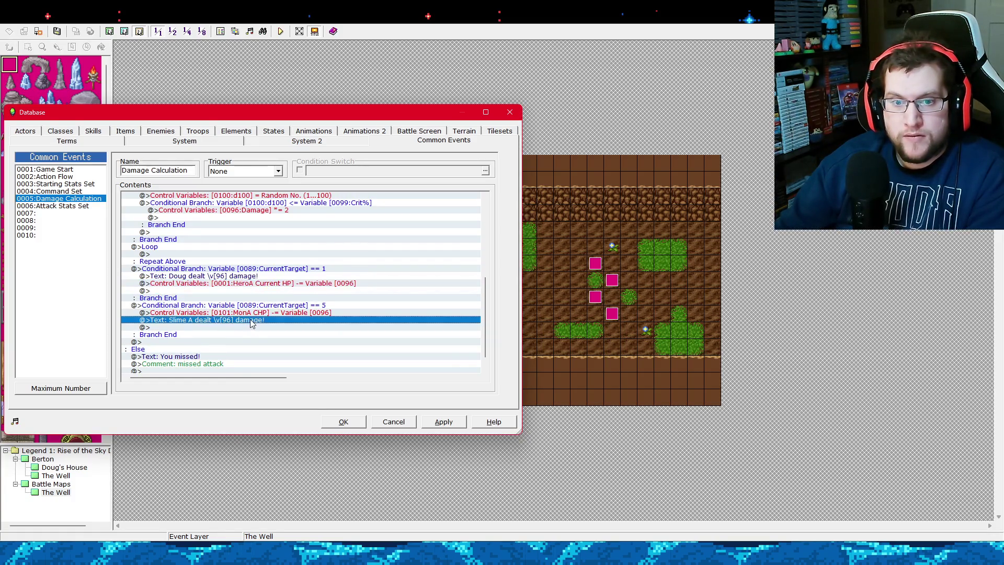
key(ctrl+x)
click(250, 313)
key(ctrl+v)
click(444, 421)
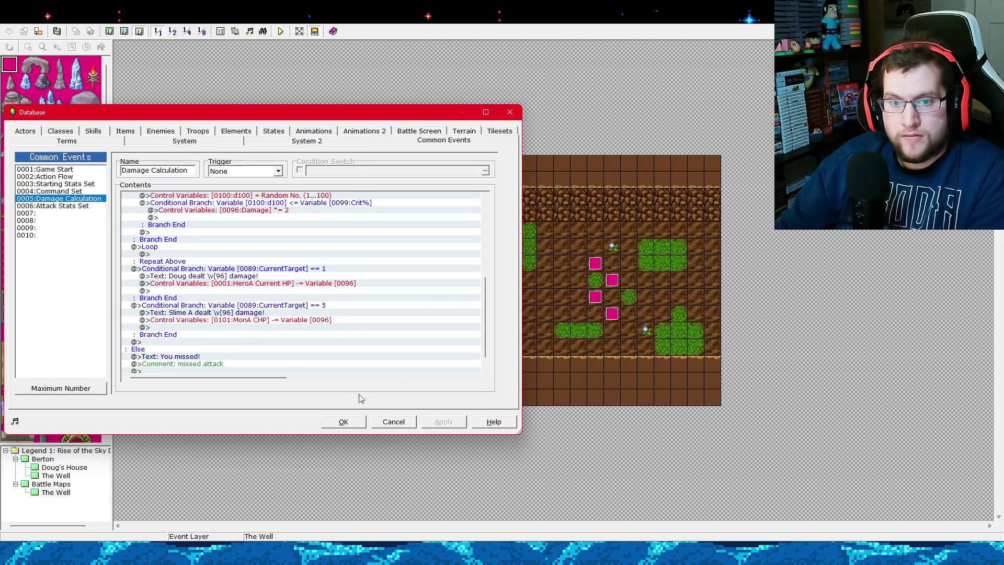
double_click(208, 327)
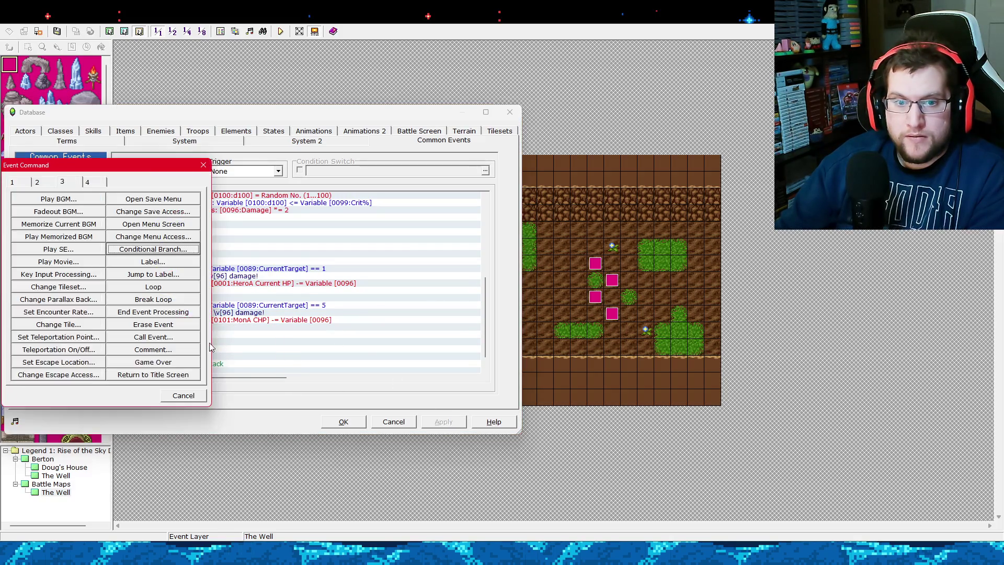
Add a conditional branch checking 0101:MonA CHP less than or equal to 0.
click(147, 249)
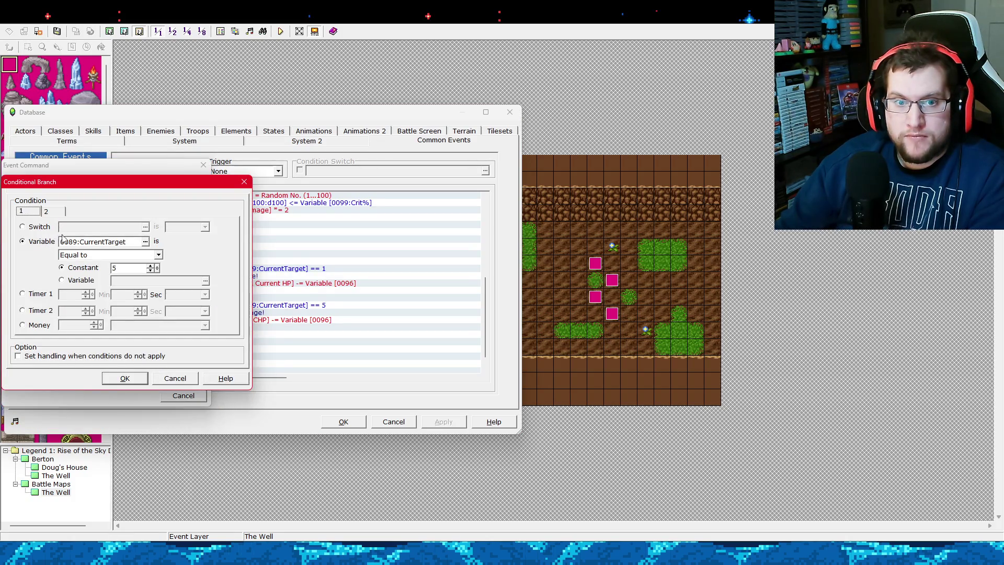
click(146, 242)
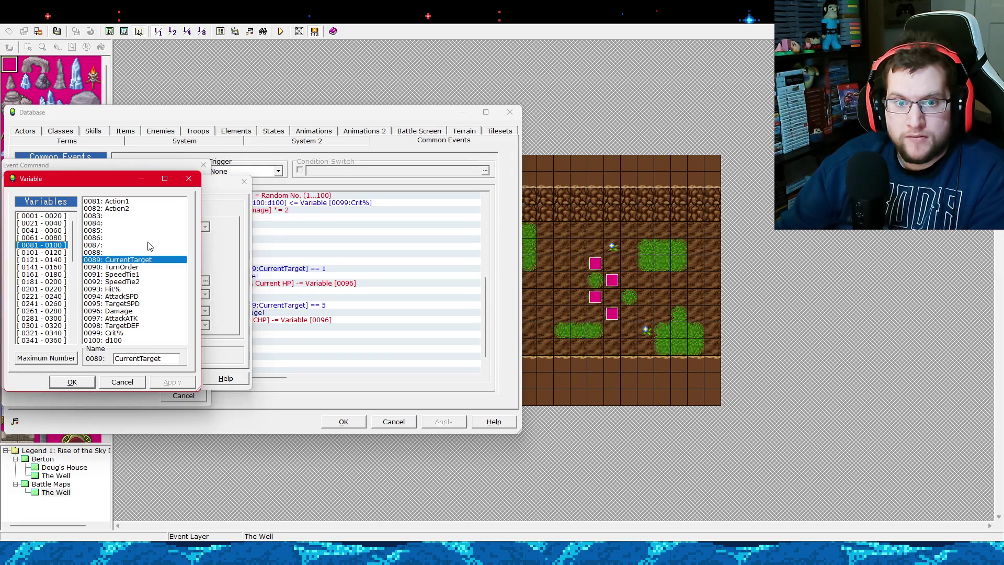
click(55, 253)
double_click(131, 202)
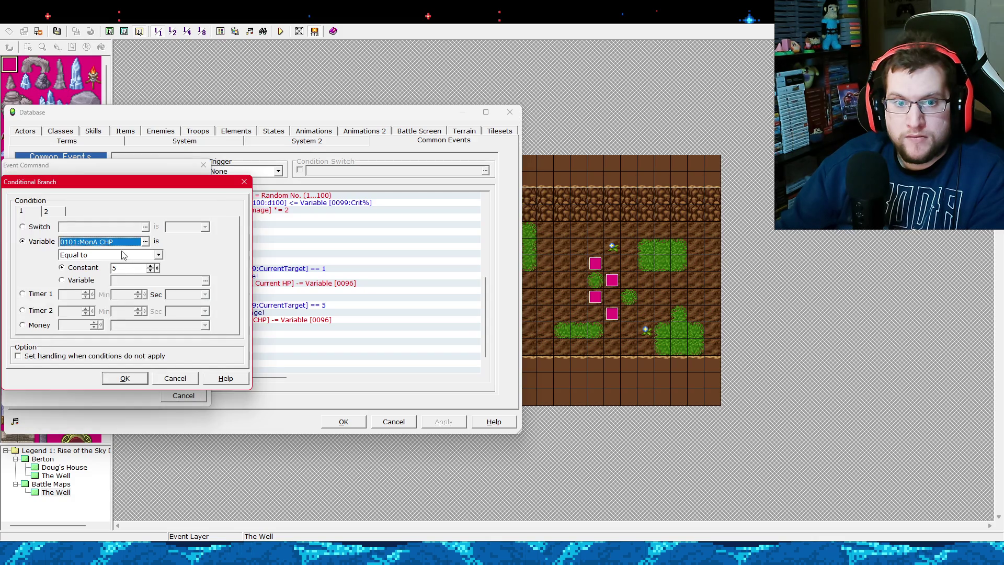
click(125, 254)
click(118, 283)
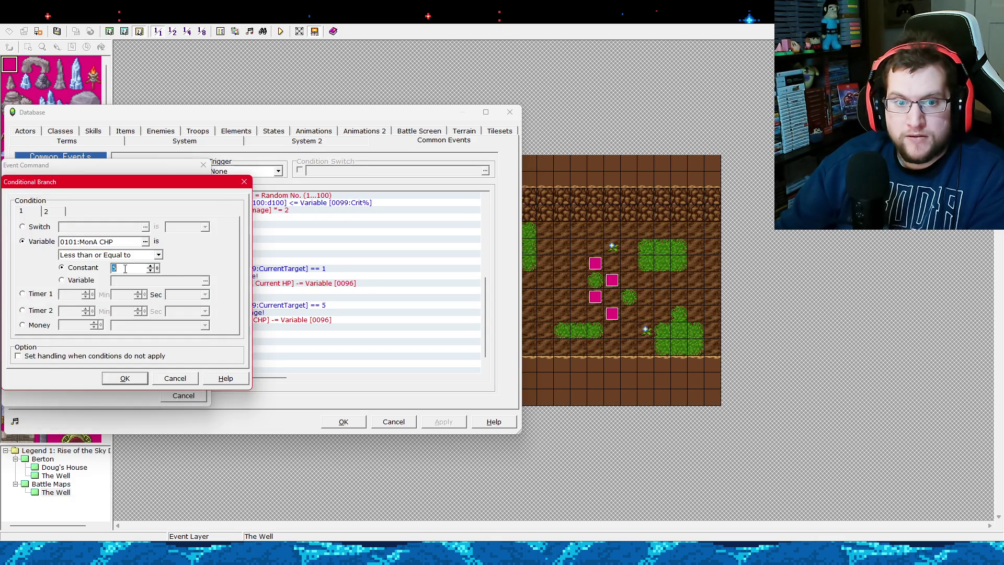
text(1)
key(BackSpace)
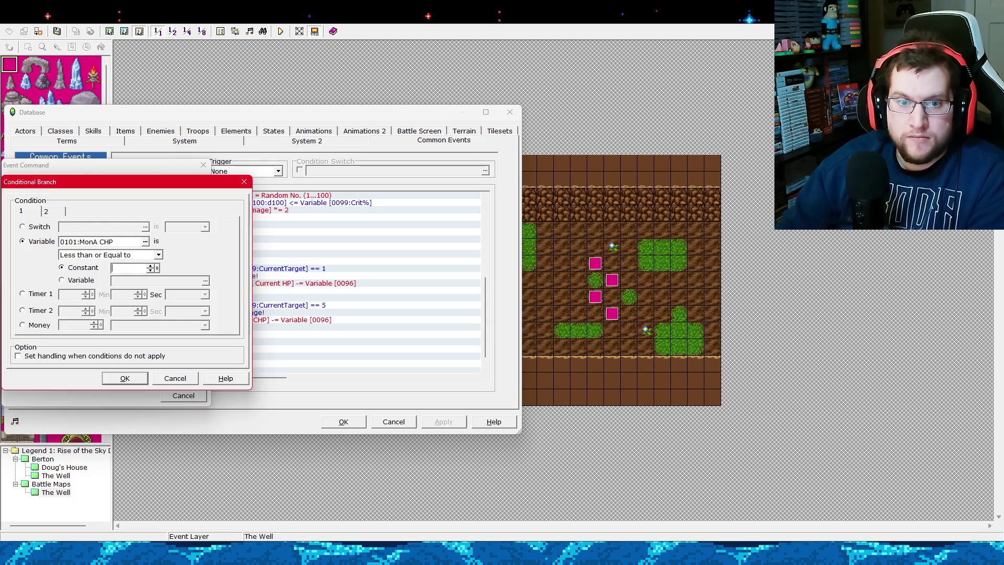
click(139, 380)
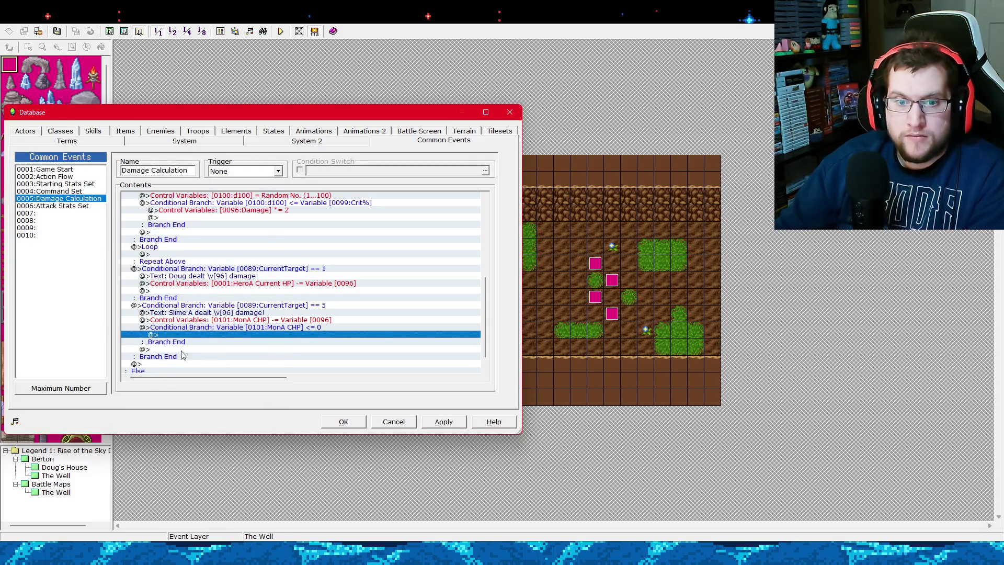
Inside that branch, add a Show Text message 'Slime fell!'.
right_click(197, 335)
click(212, 341)
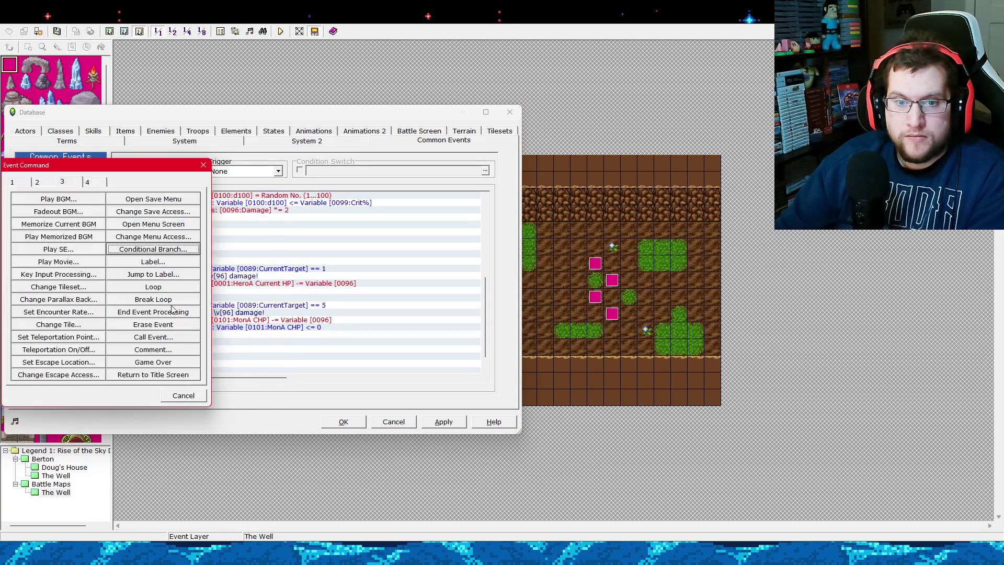
click(21, 184)
click(49, 200)
text(Slim)
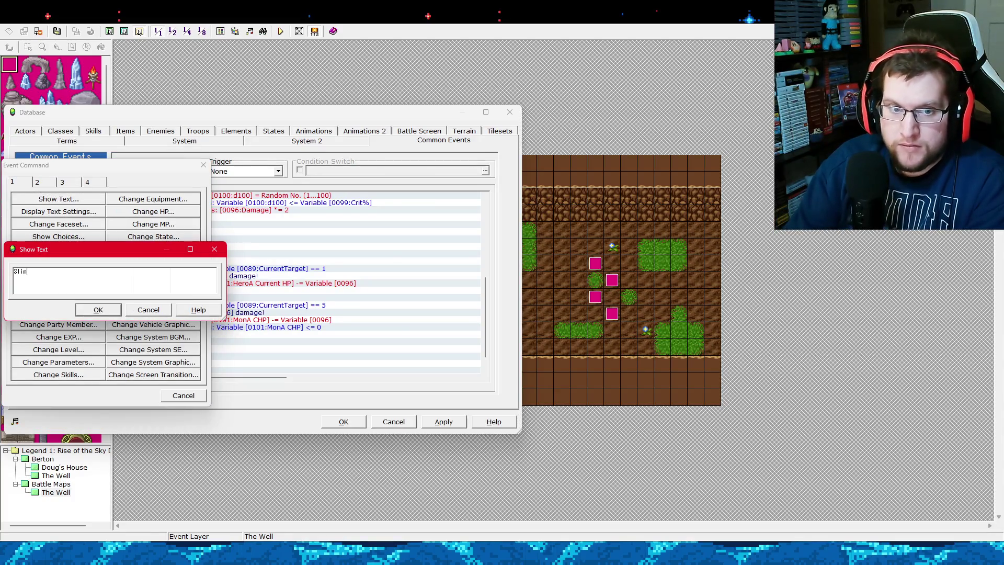
text(e fell!)
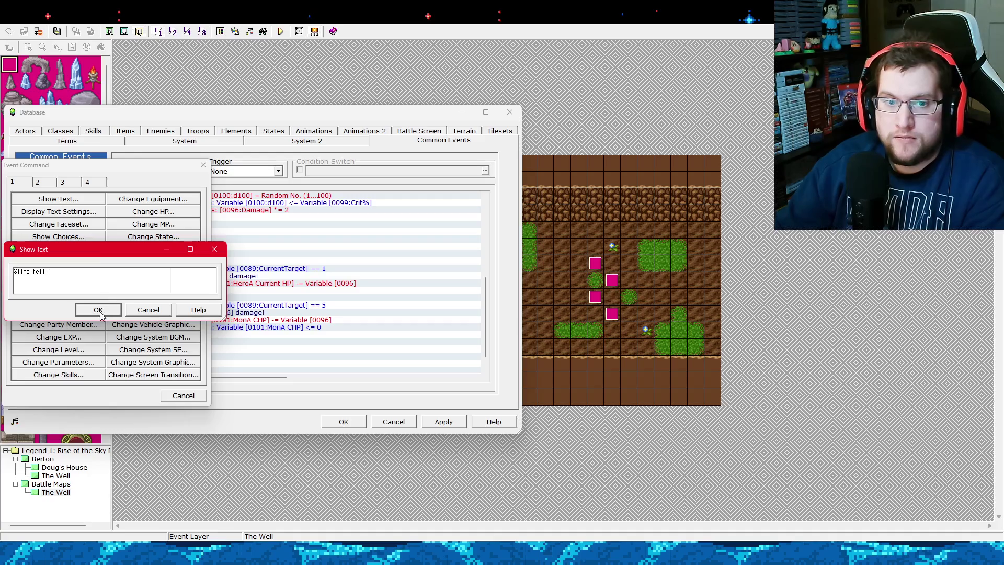
click(99, 311)
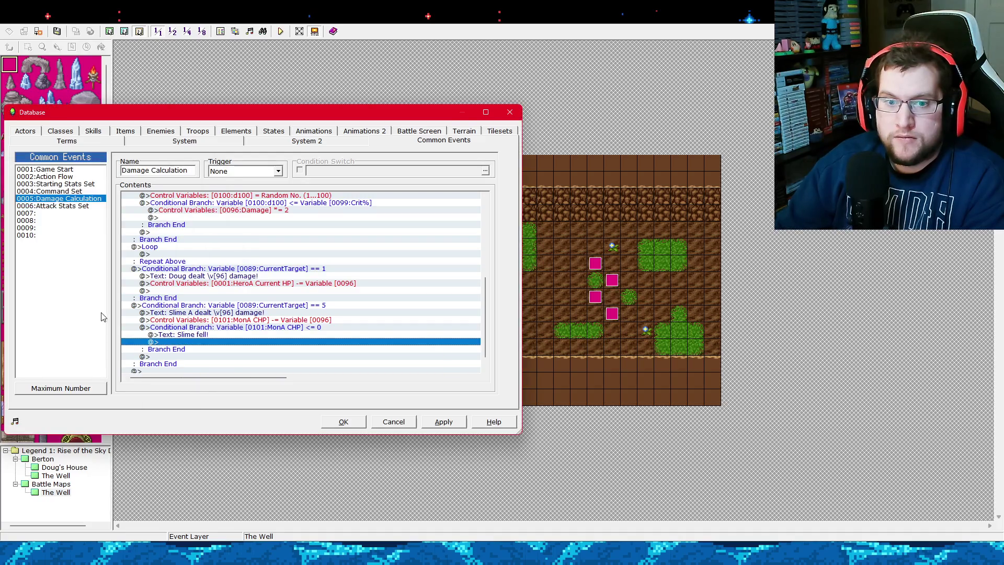
Copy the MonA CHP defeat-check block into Doug's branch under his damage line.
click(199, 320)
click(203, 327)
key(ctrl+c)
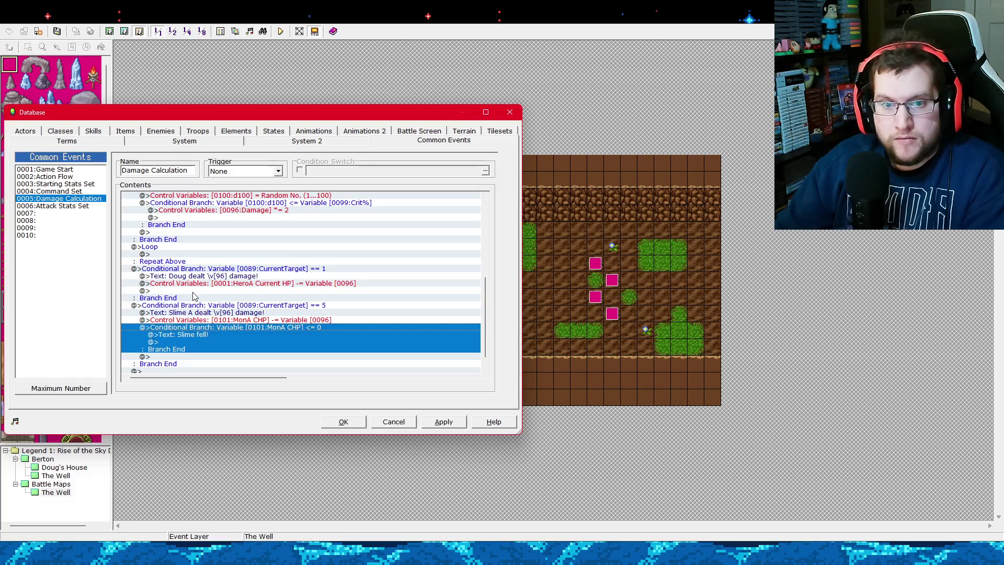
click(194, 290)
key(ctrl+v)
Change the pasted condition's variable to 0001:HeroA Current HP.
right_click(193, 293)
click(199, 309)
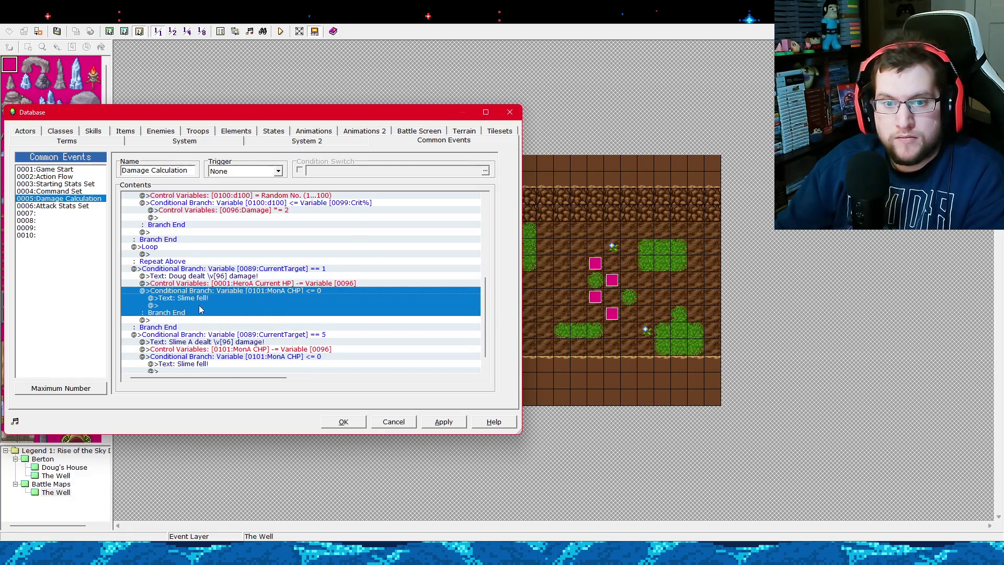
click(144, 238)
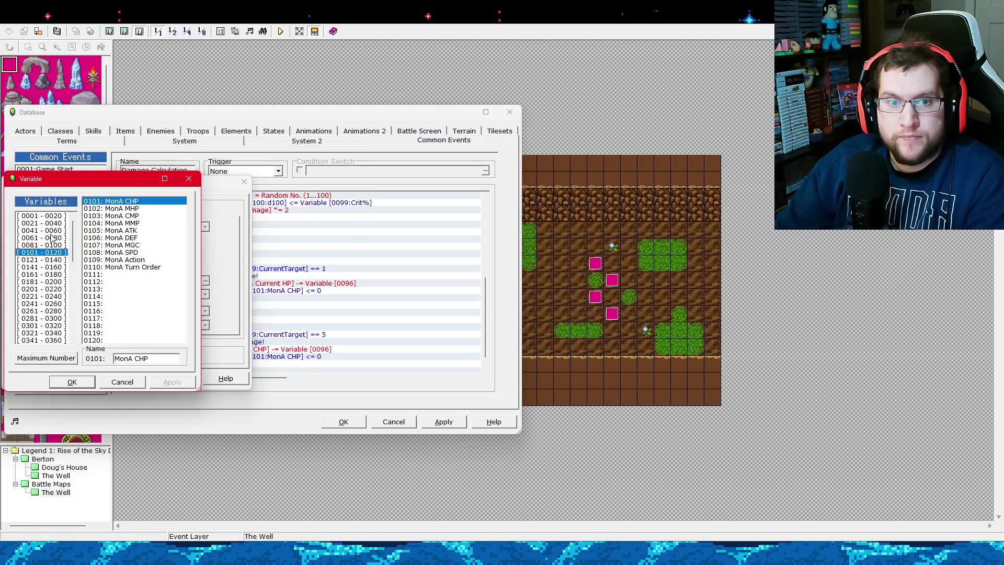
click(42, 216)
double_click(127, 204)
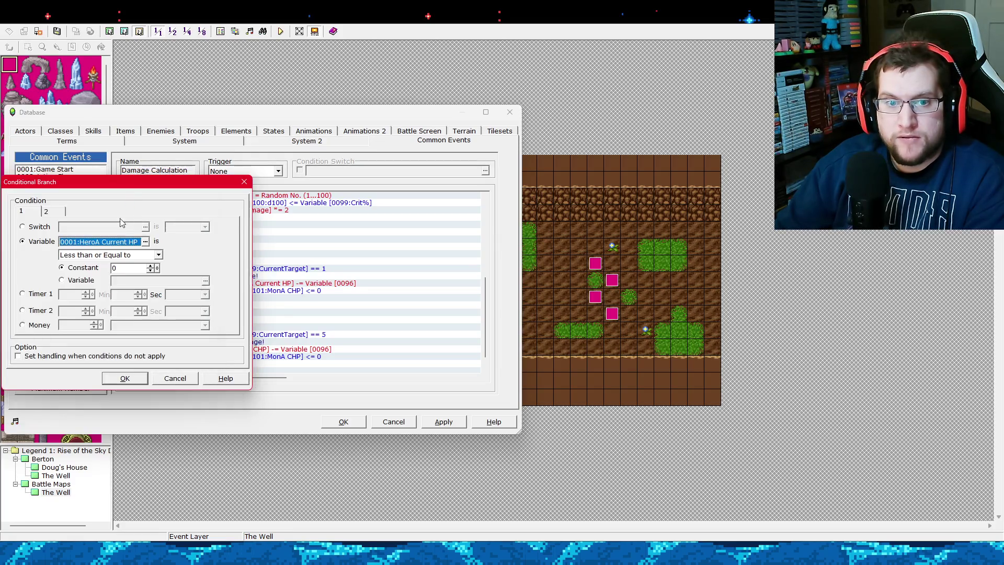
click(127, 378)
Reword the copied message to 'Doug fell!', apply, and close the Database.
click(236, 298)
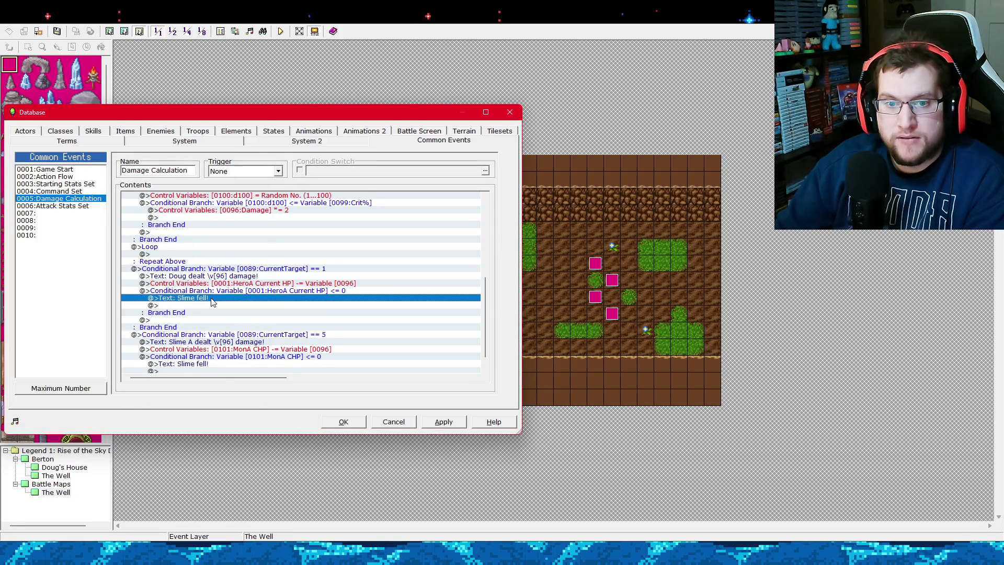
double_click(236, 298)
drag(49, 271, 13, 271)
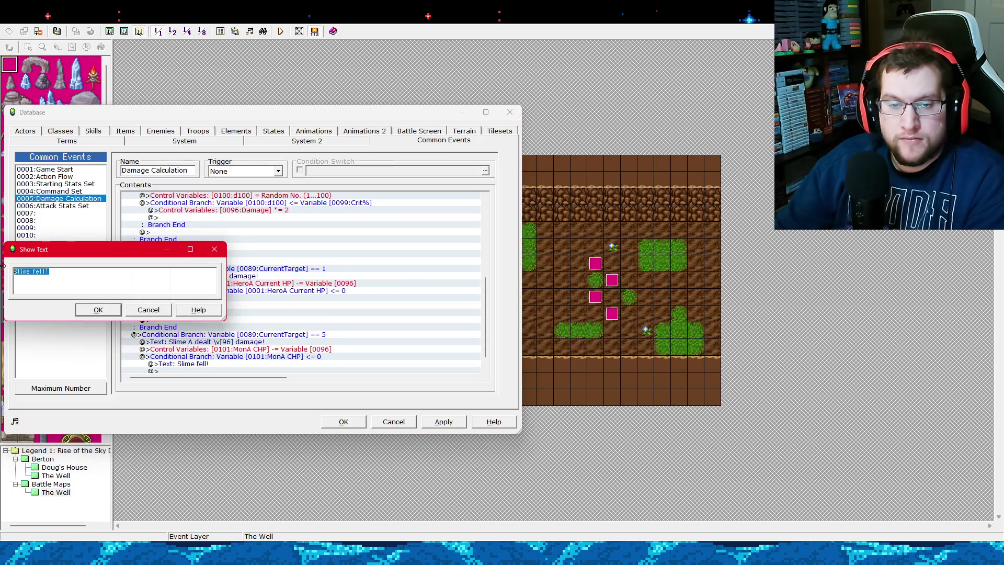
text(Doug fell!)
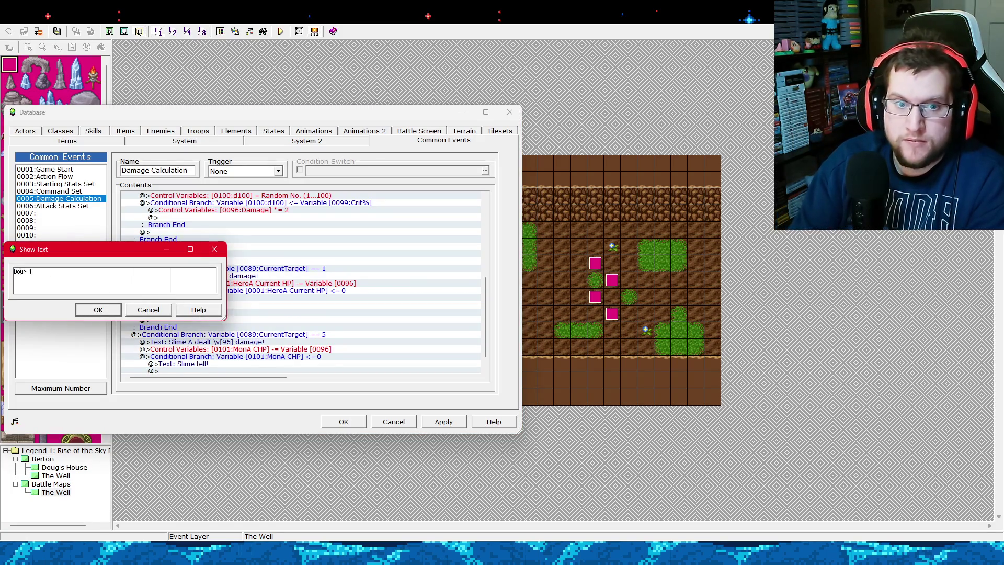
click(79, 315)
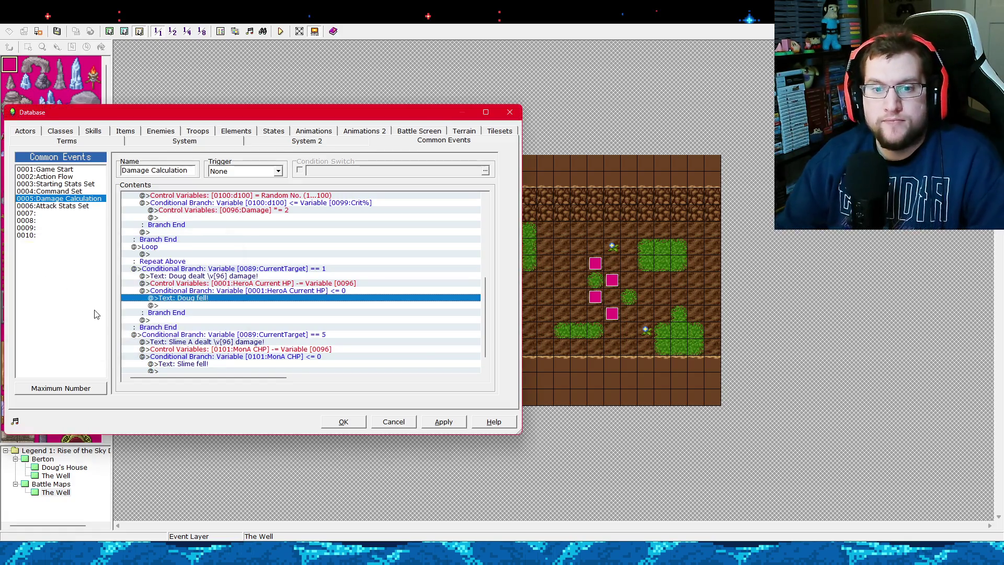
click(434, 425)
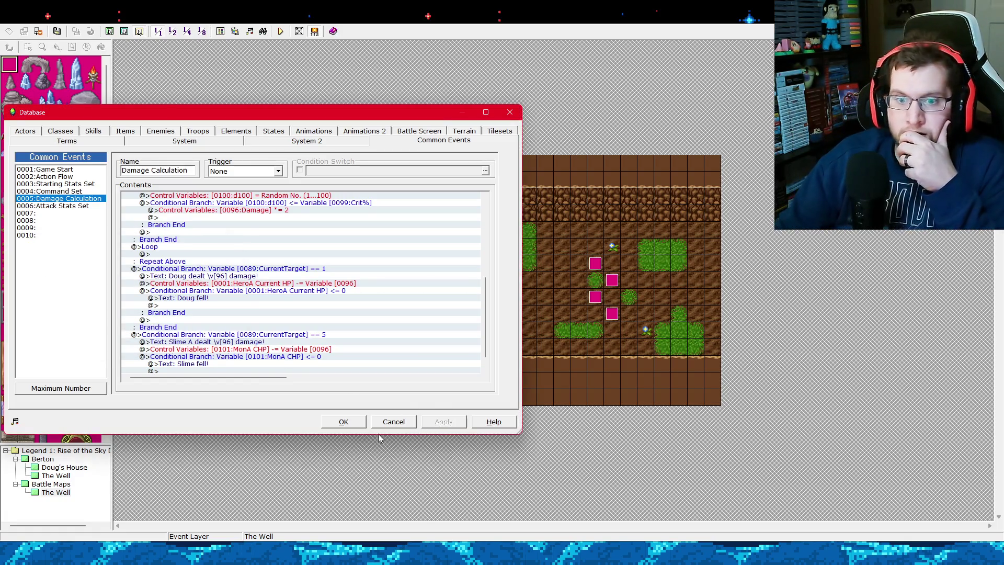
scroll(485, 325, down, 4)
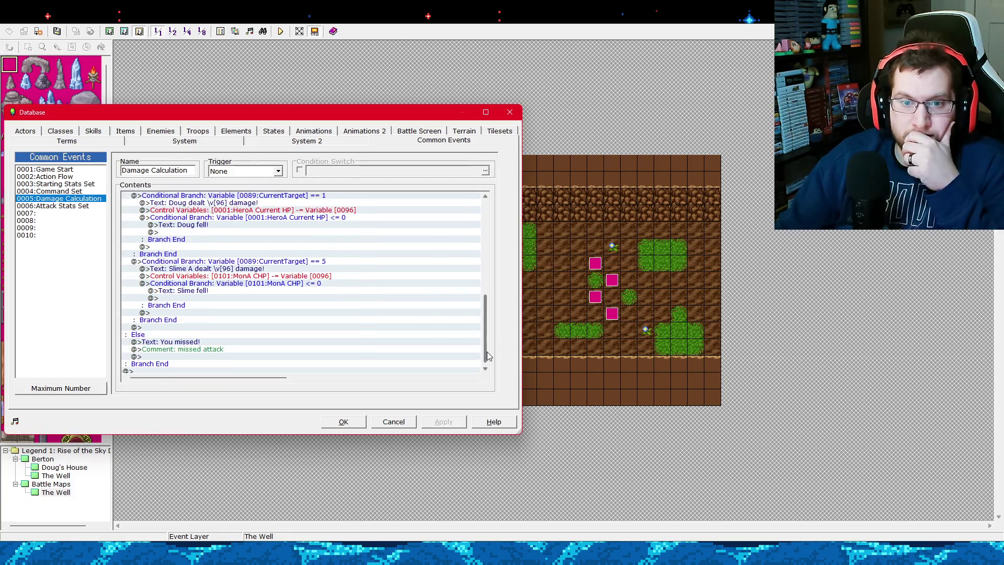
click(357, 419)
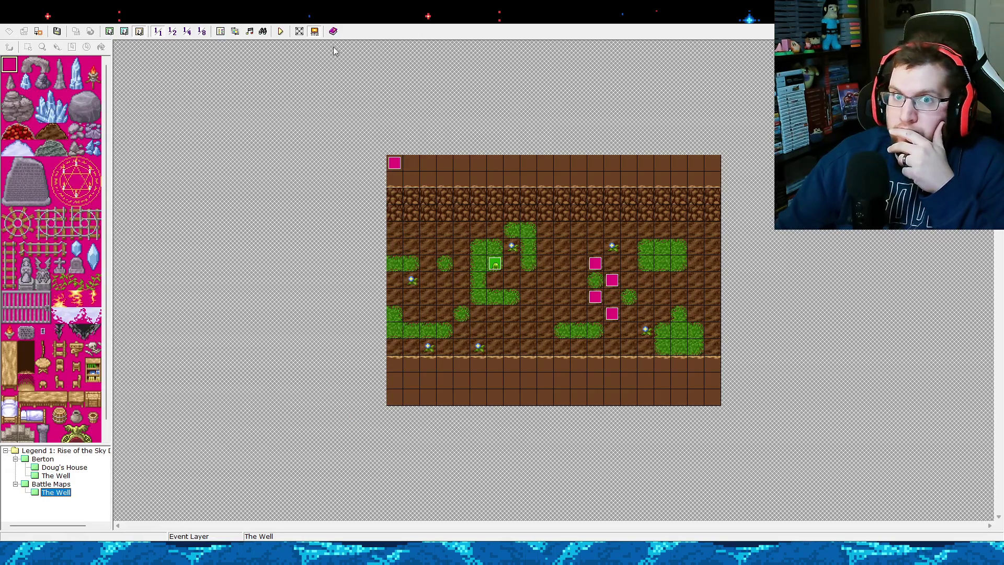
Move the pink event up to tile (012,005) on The Well.
right_click(586, 264)
click(592, 247)
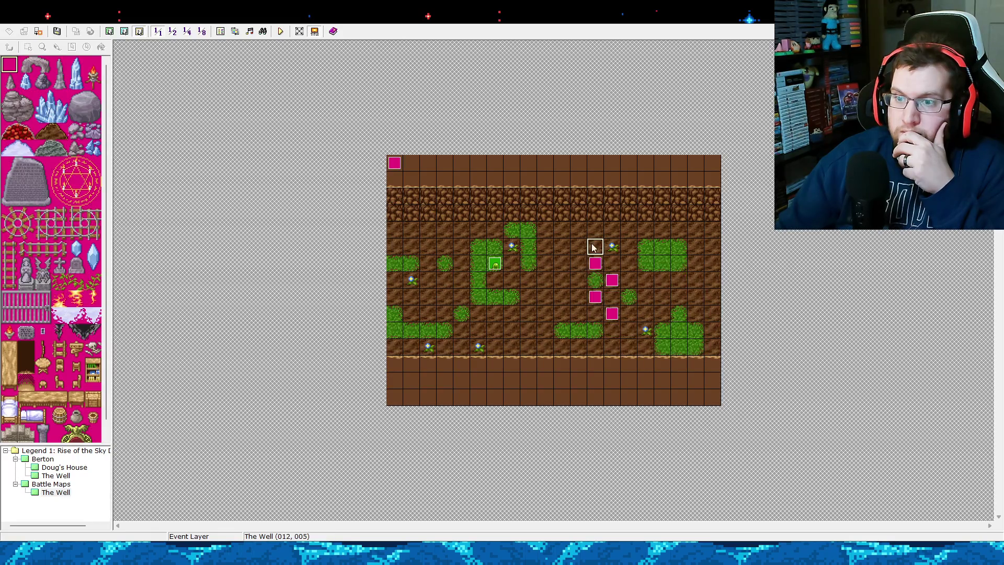
drag(592, 247, 594, 247)
Set the player starting position at (012,006), save the project, and start a playtest.
right_click(595, 262)
click(643, 347)
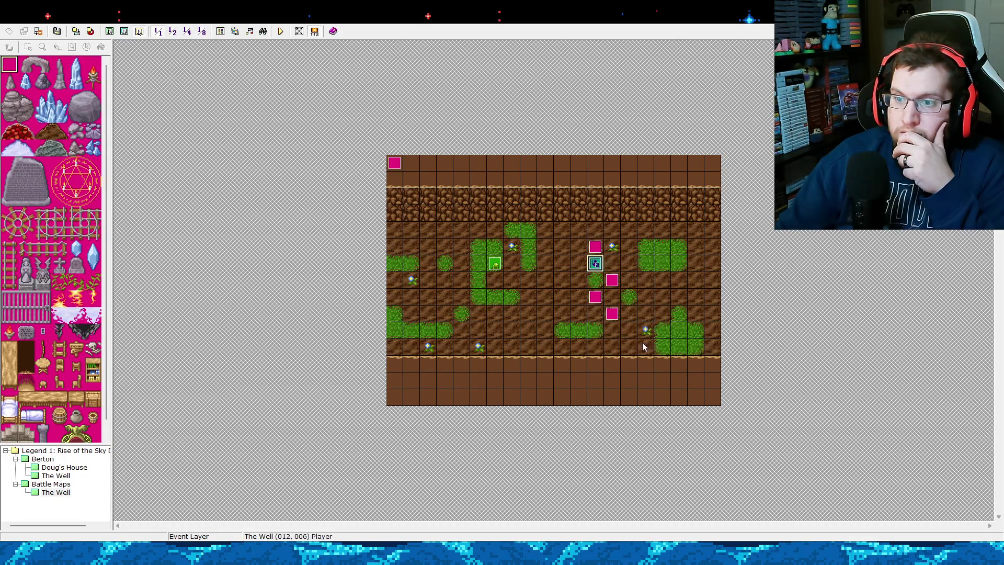
click(75, 31)
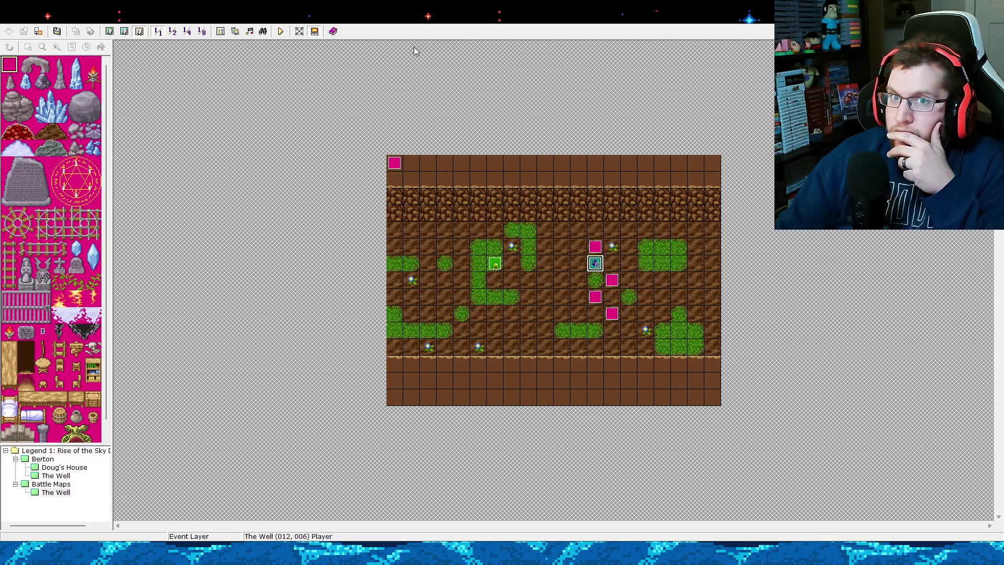
click(280, 32)
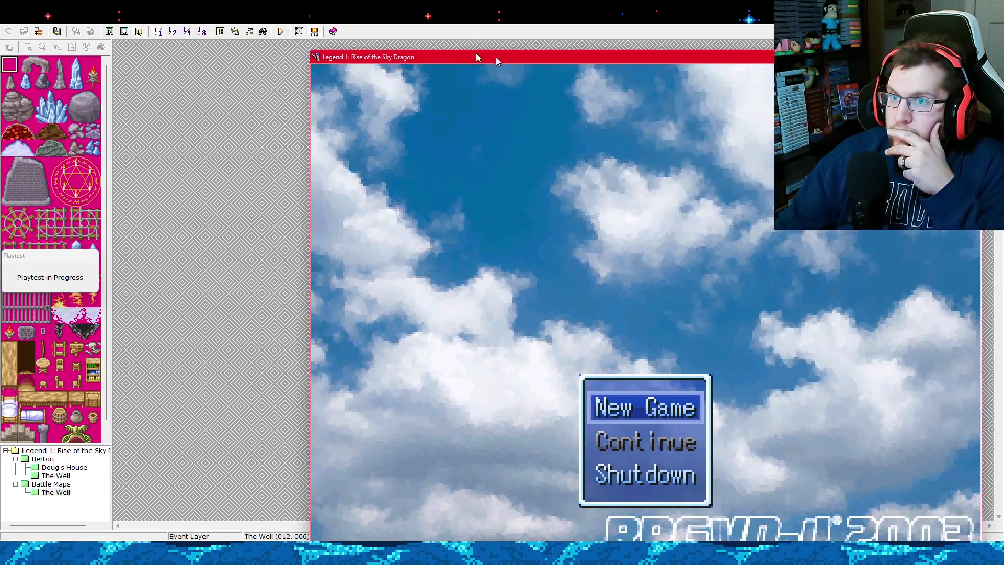
In the playtest, start a New Game, attack Slime A, close the game, and reopen the Database.
drag(496, 58, 365, 23)
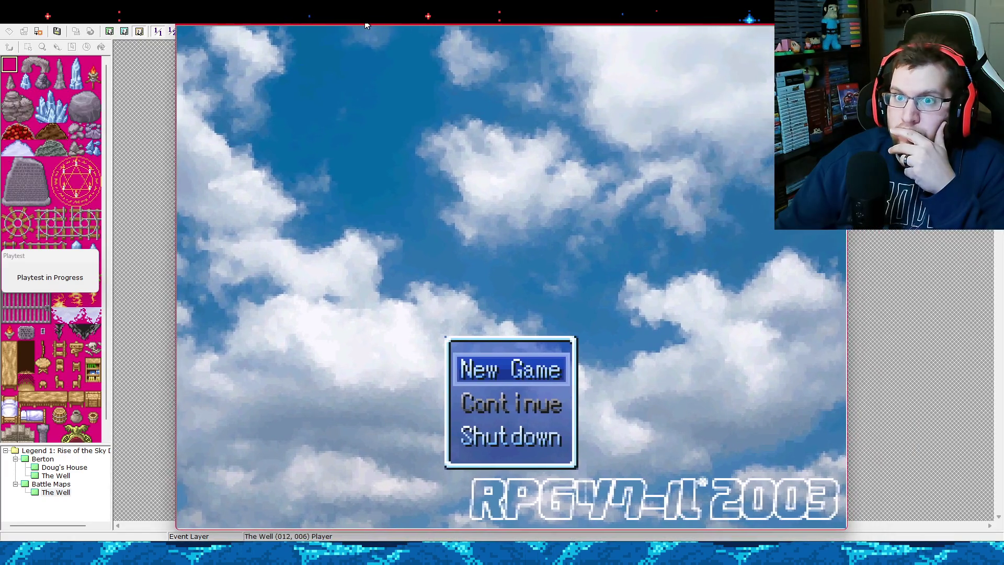
key(Return)
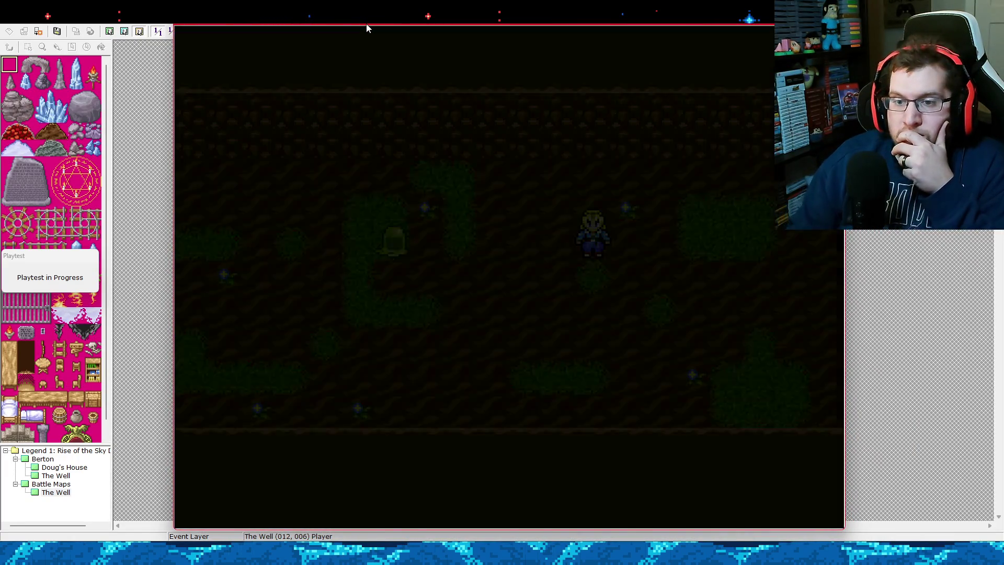
key(Return)
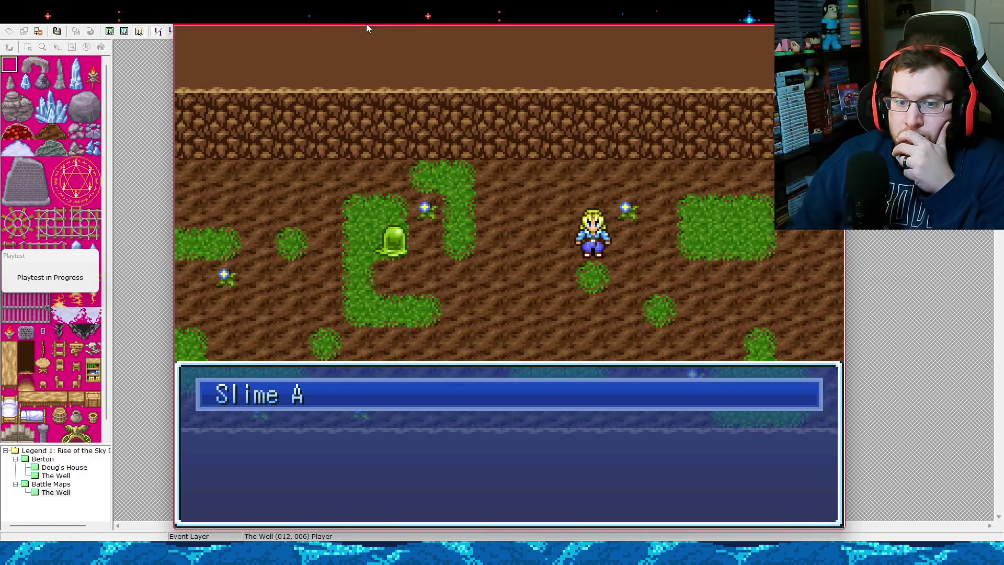
key(Return)
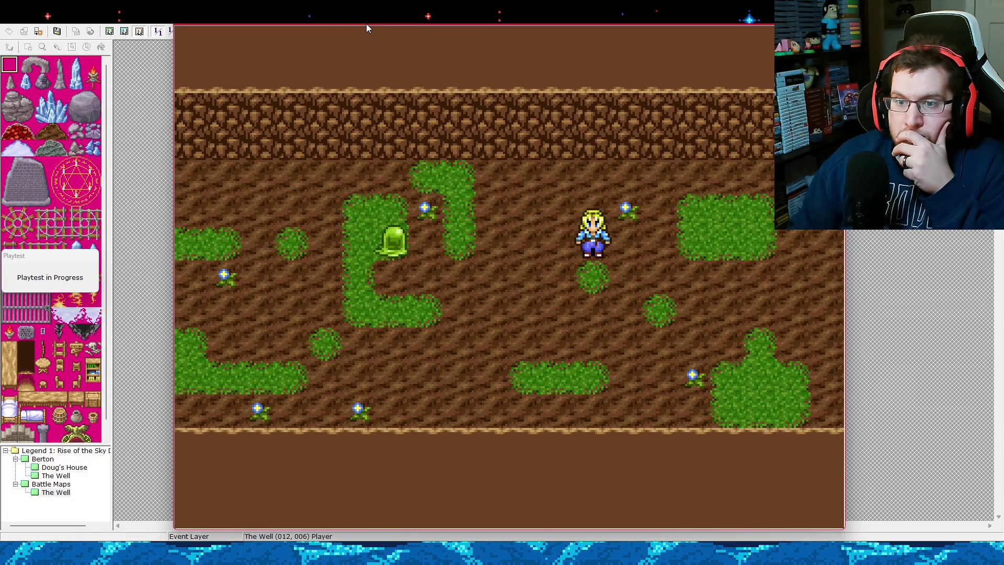
key(alt+F4)
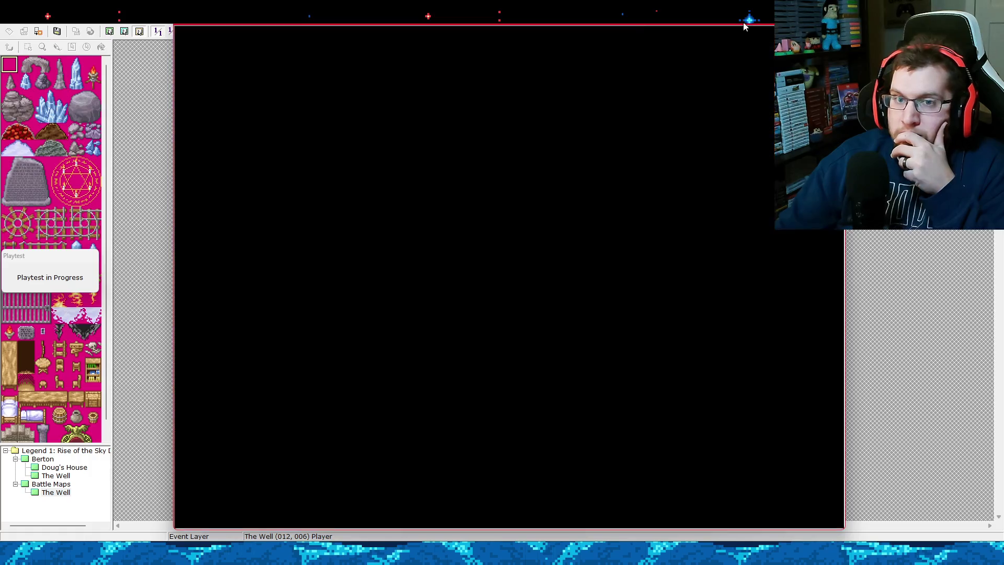
click(220, 31)
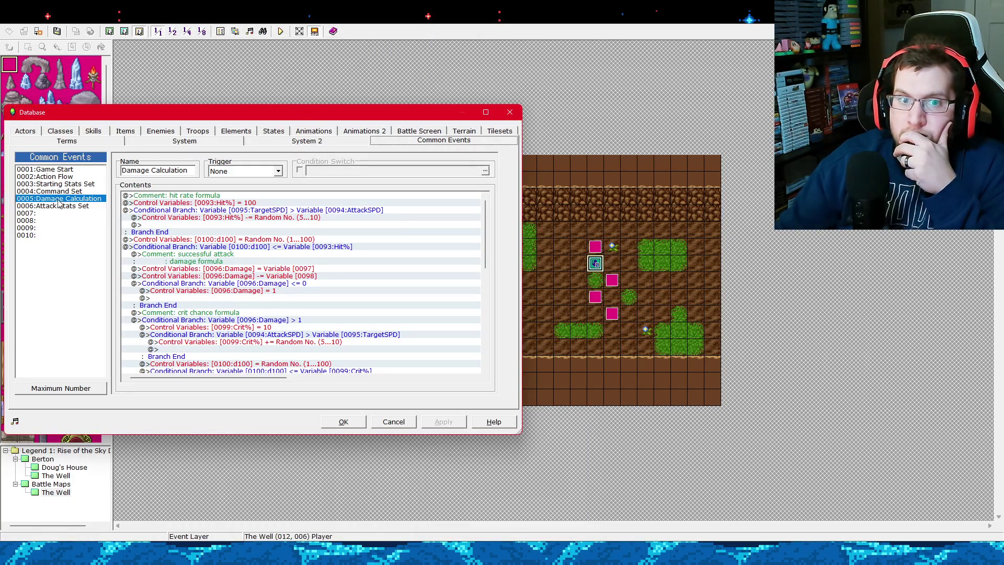
click(77, 178)
key(Down)
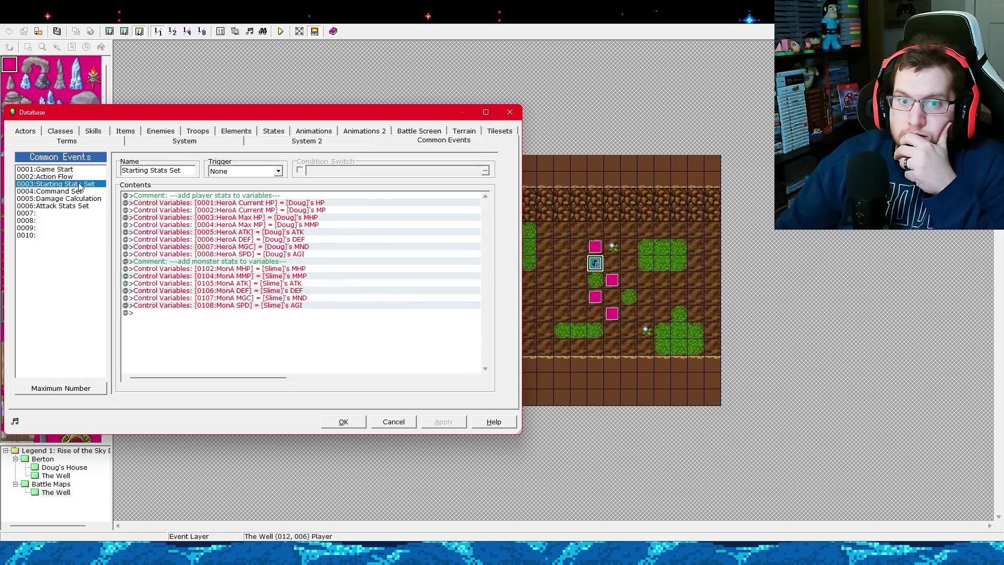
click(81, 178)
click(82, 191)
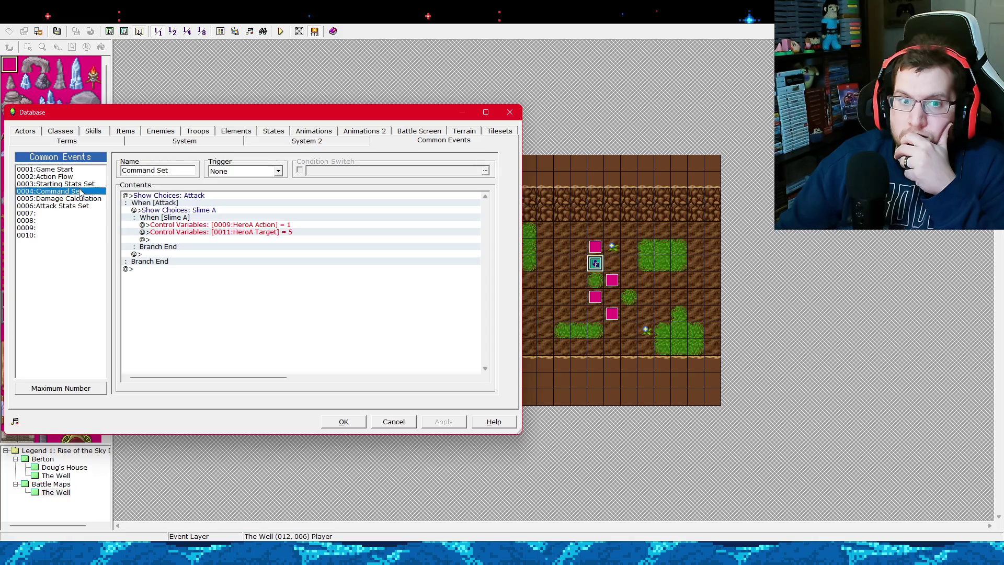
click(88, 199)
key(Up)
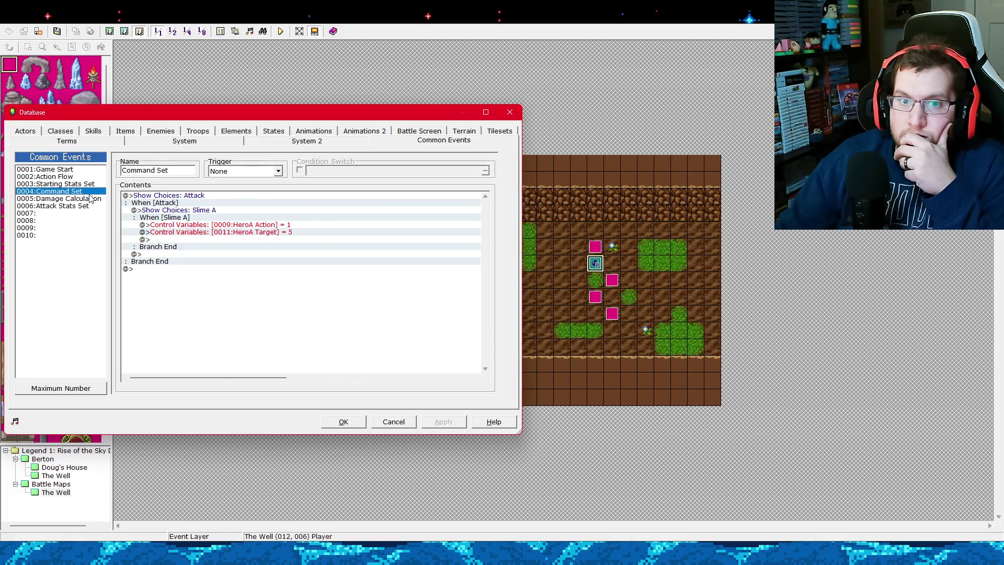
click(503, 112)
click(401, 165)
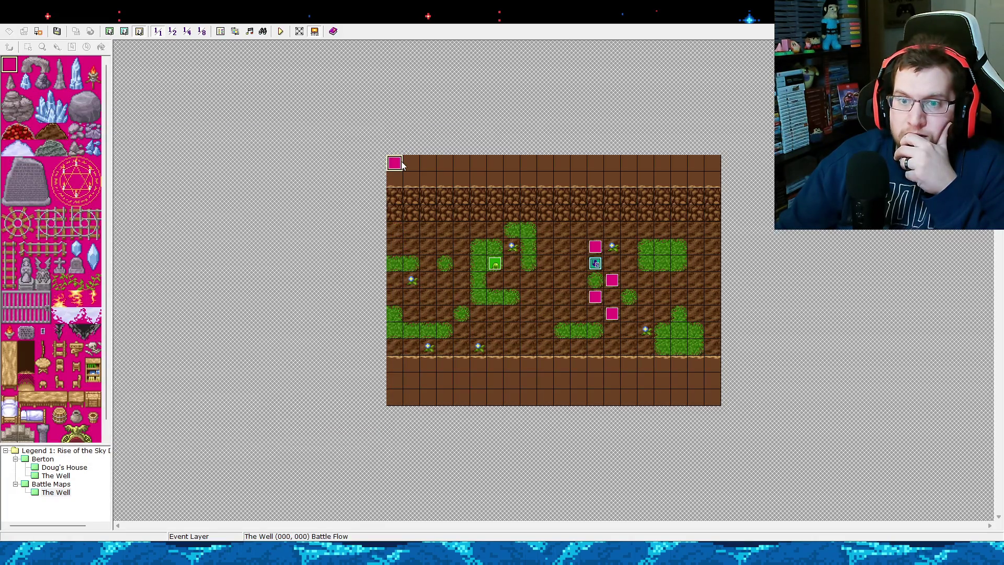
double_click(401, 165)
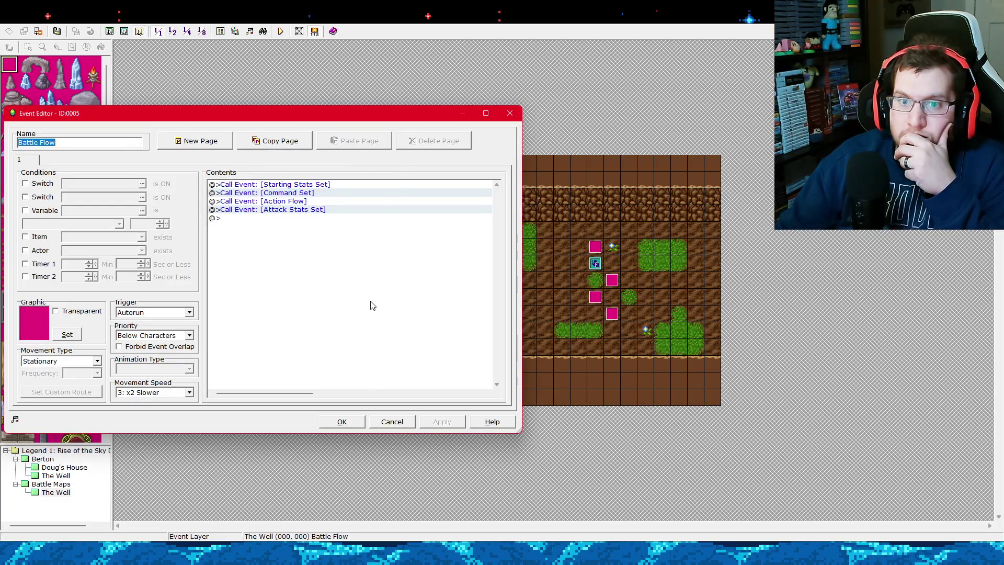
click(509, 112)
click(218, 32)
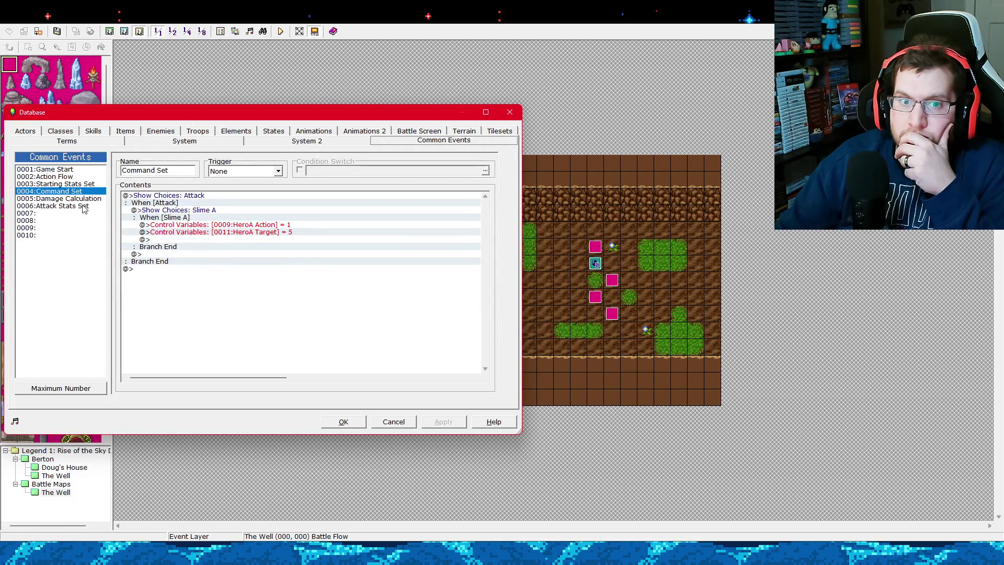
In Attack Stats Set, paste the CurrentTarget = Variable [0011] line into the MonA branch before Call Event.
click(82, 208)
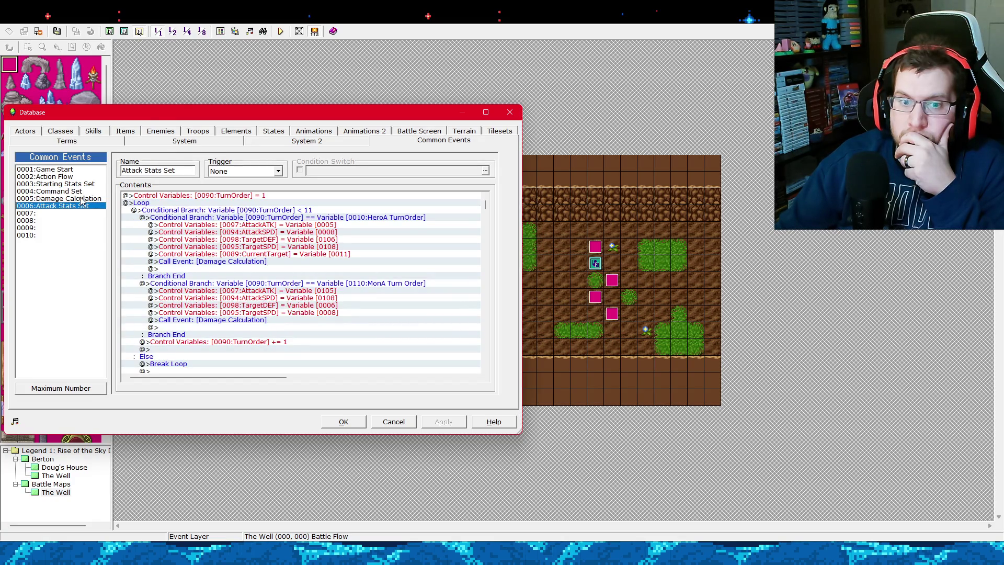
click(195, 212)
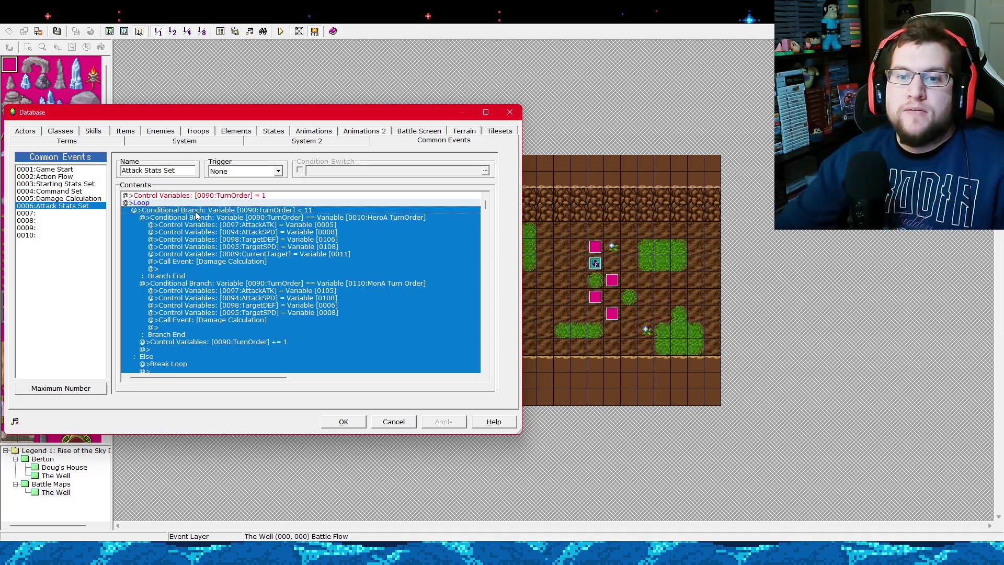
click(329, 255)
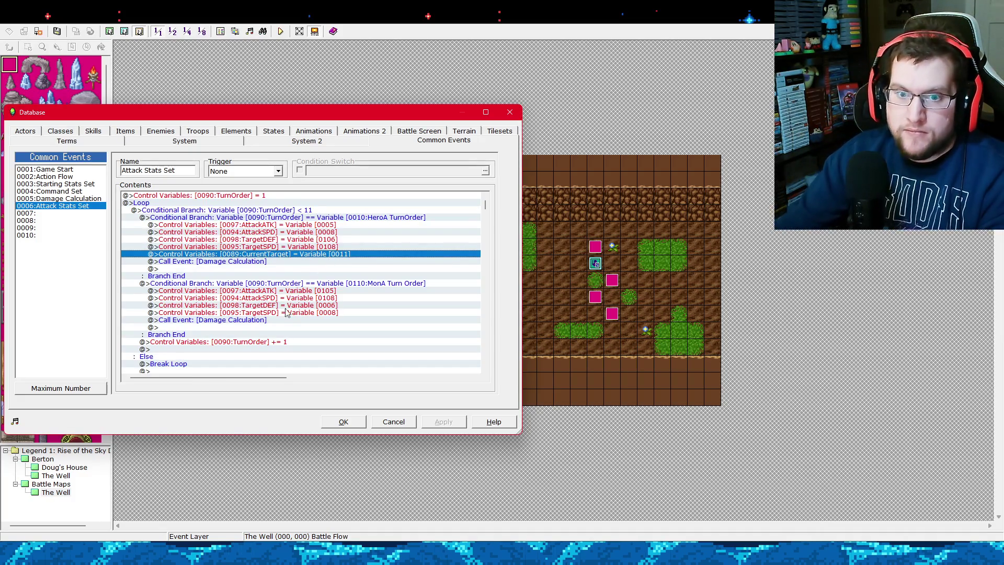
click(267, 320)
key(ctrl+v)
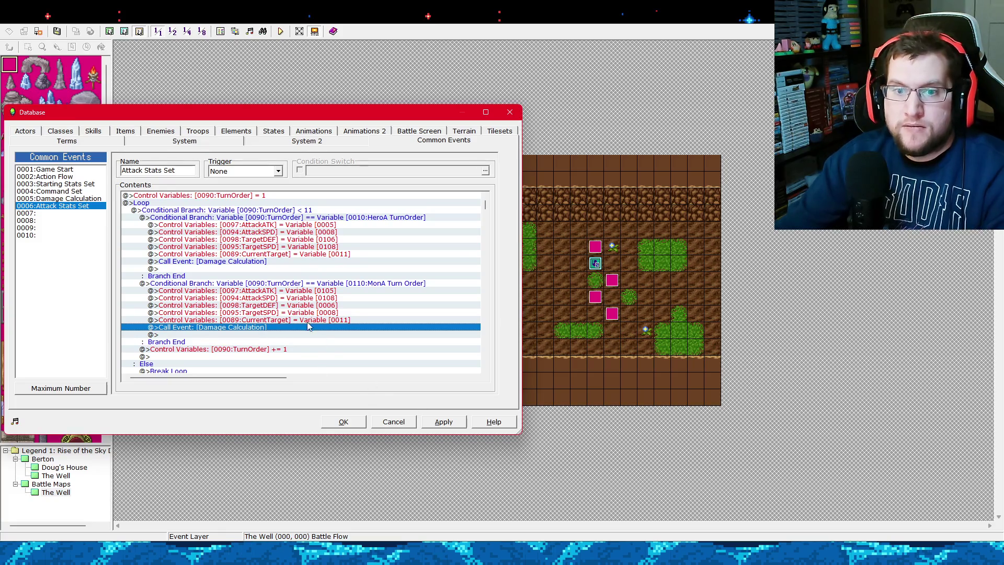
right_click(284, 320)
click(297, 338)
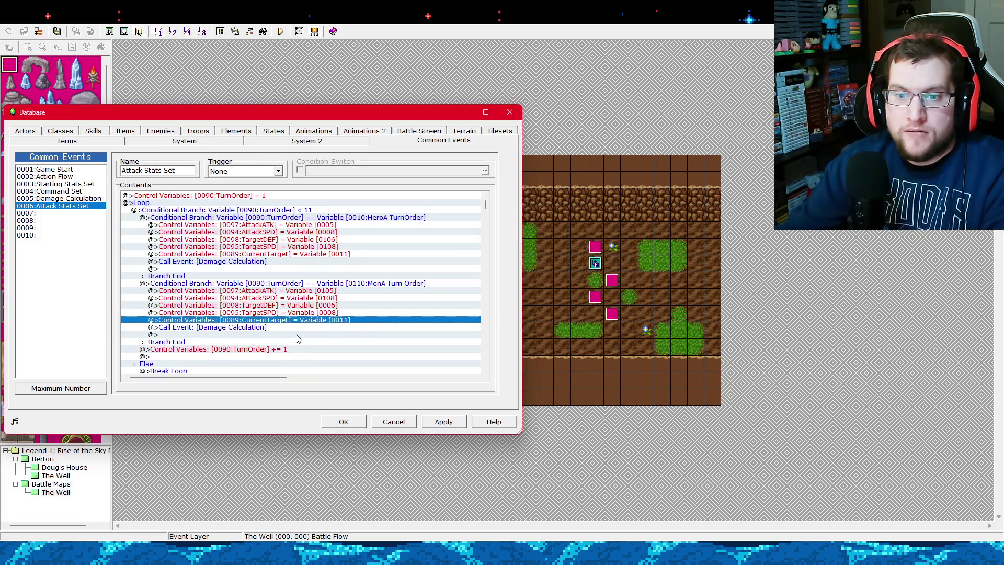
Change the pasted line's operand to Constant 1 so CurrentTarget = 1.
click(156, 296)
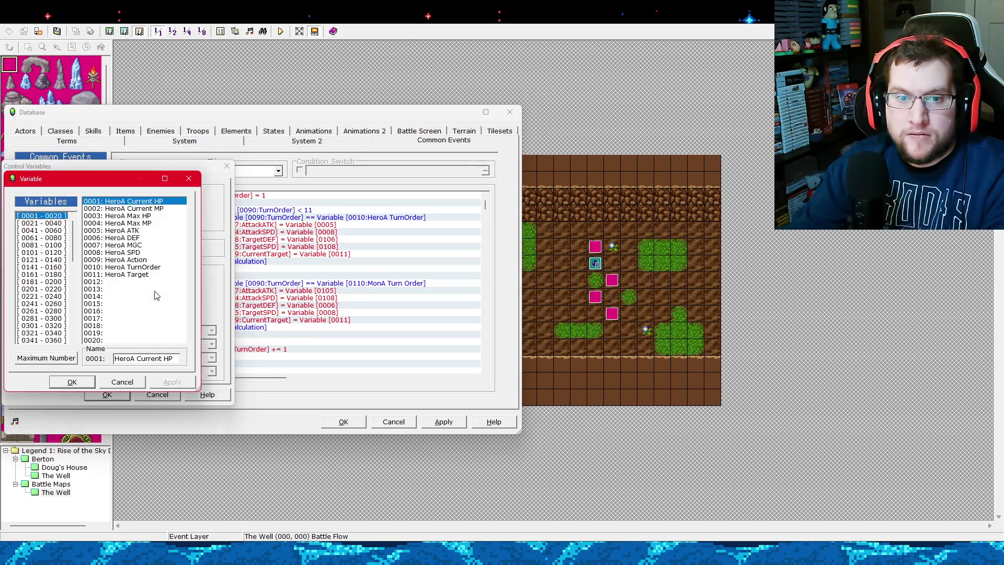
click(61, 253)
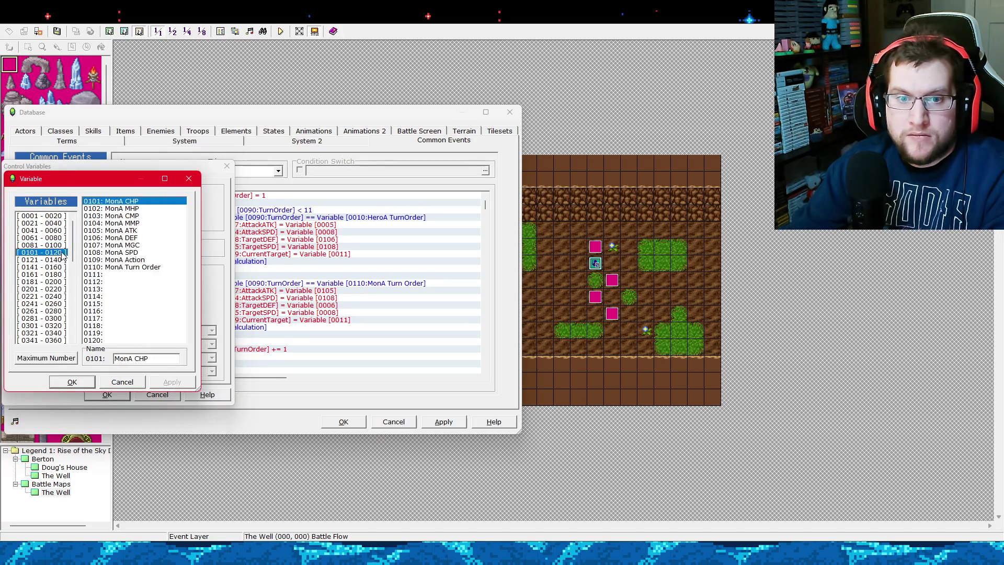
click(129, 275)
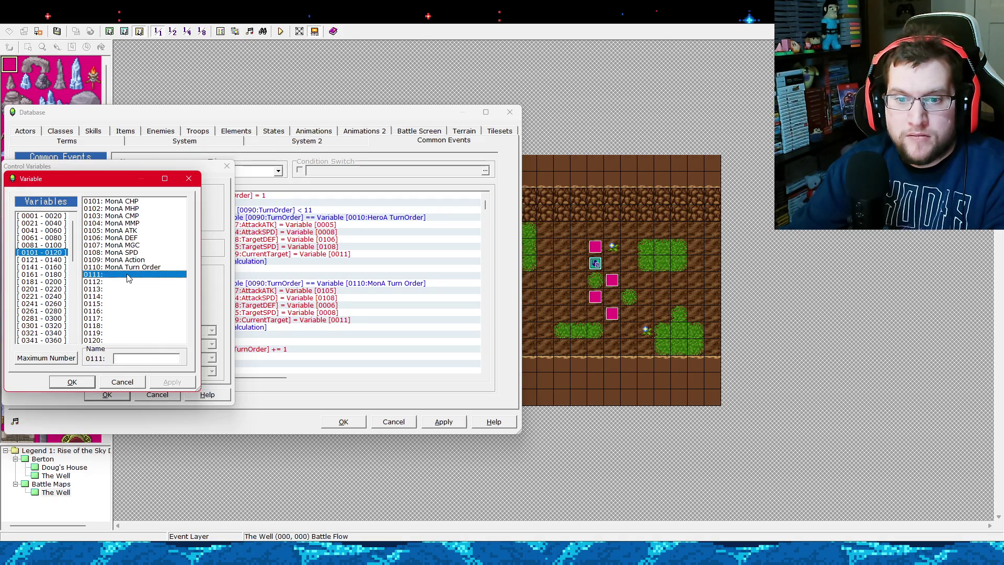
click(137, 382)
click(36, 280)
text(1)
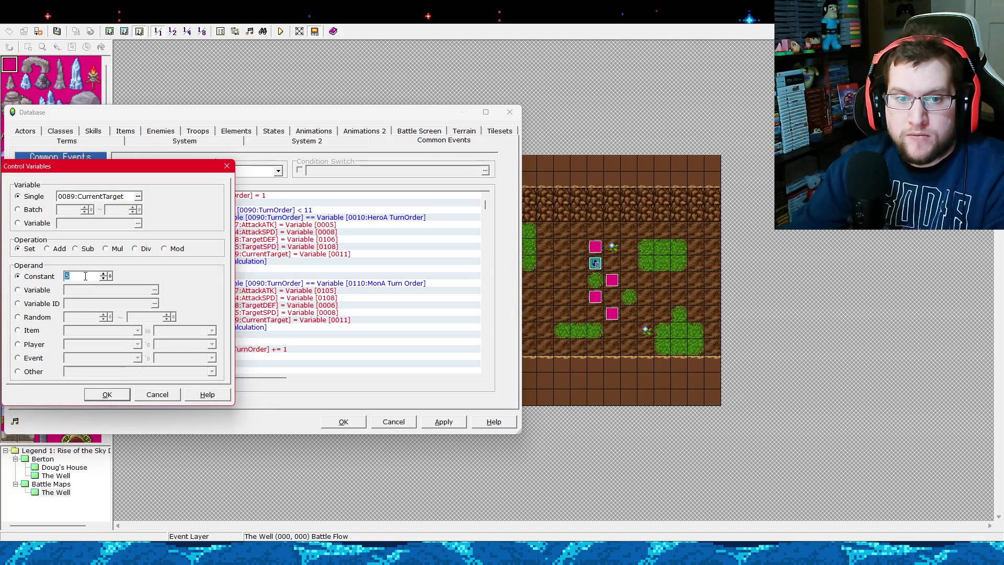
click(108, 395)
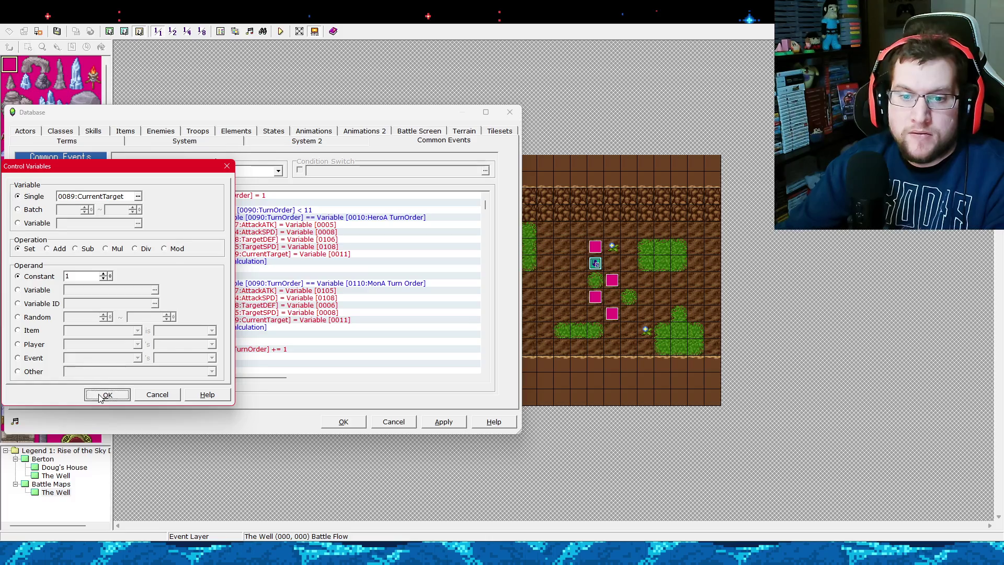
Apply the change, close the Database, and run a playtest.
click(435, 418)
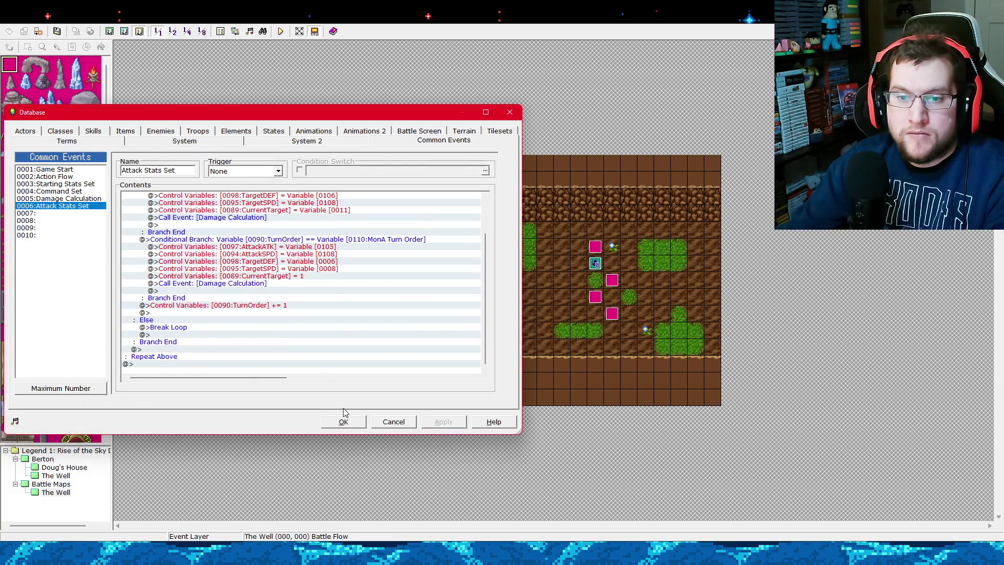
click(343, 421)
click(280, 31)
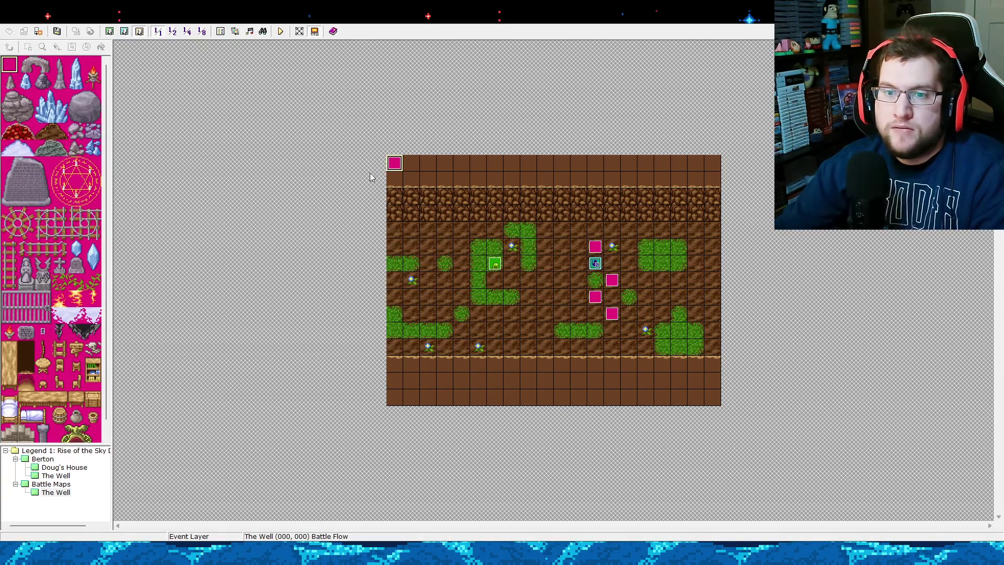
Glance at the Battle Flow event, then reopen the Database to review Attack Stats Set.
double_click(394, 163)
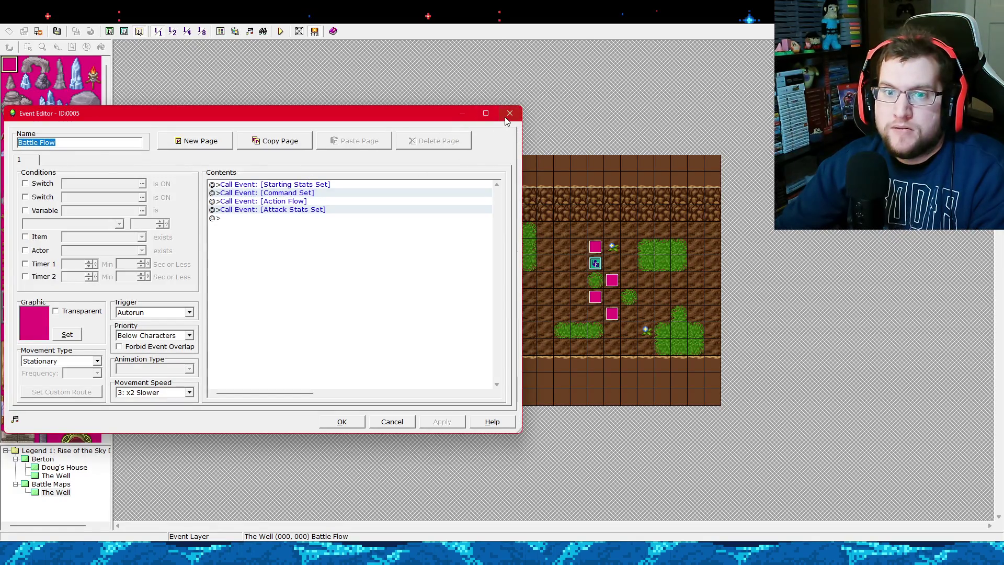
click(506, 115)
click(225, 36)
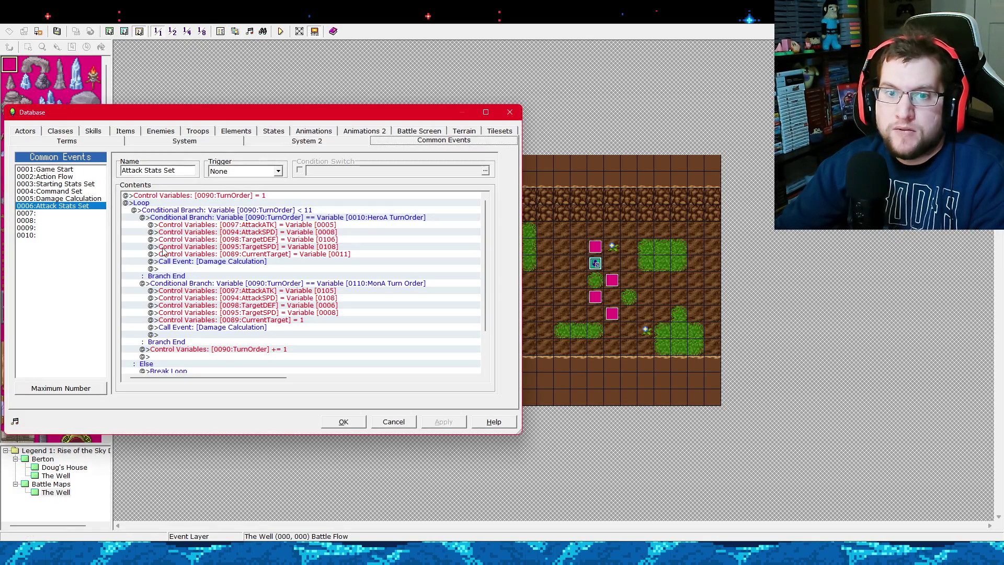
mouse_move(482, 250)
mouse_down()
mouse_move(485, 312)
mouse_move(484, 243)
mouse_move(482, 293)
mouse_up()
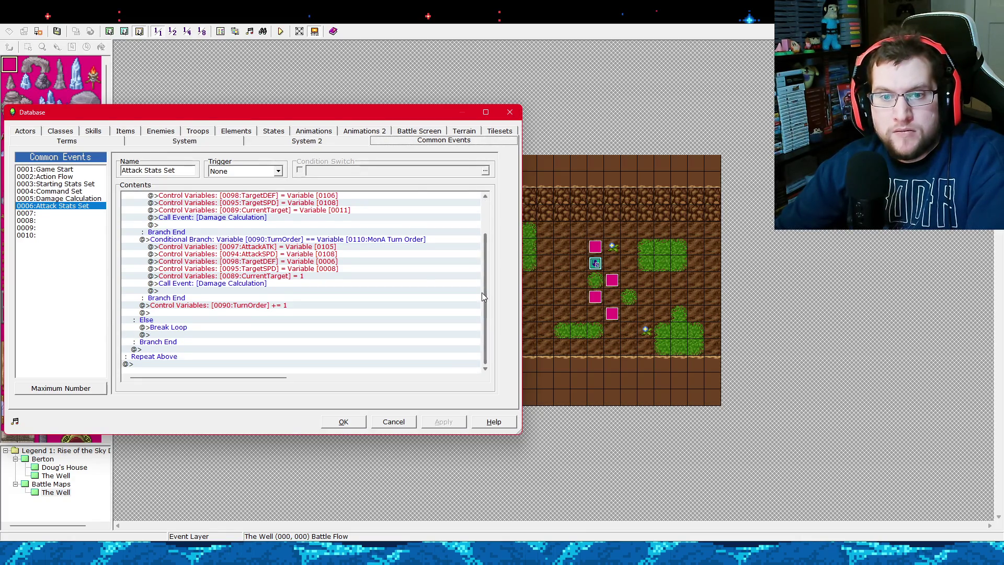
scroll(481, 293, up, 2)
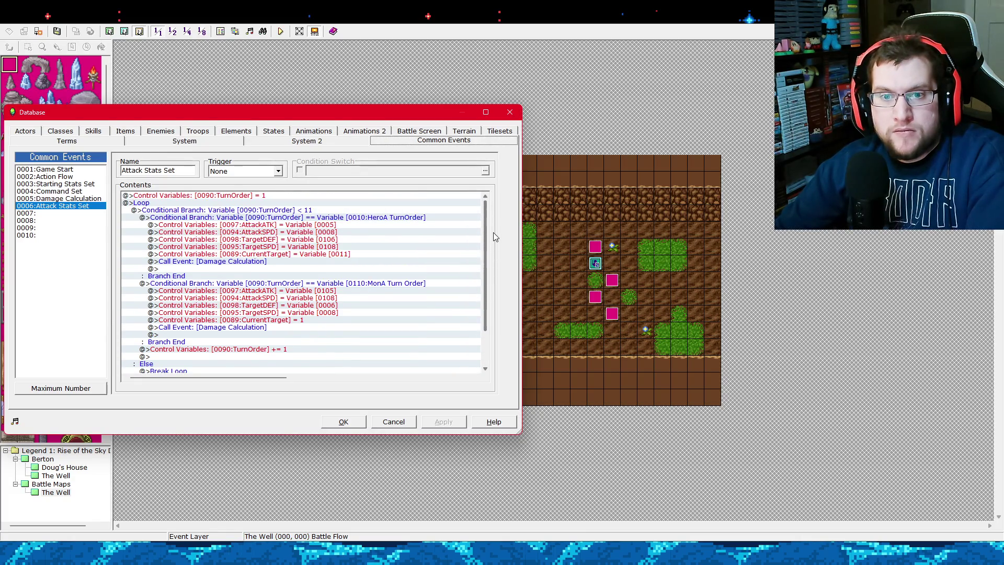
Review Damage Calculation's CurrentTarget == 1 branch, then bring up 0004 Command Set.
click(86, 198)
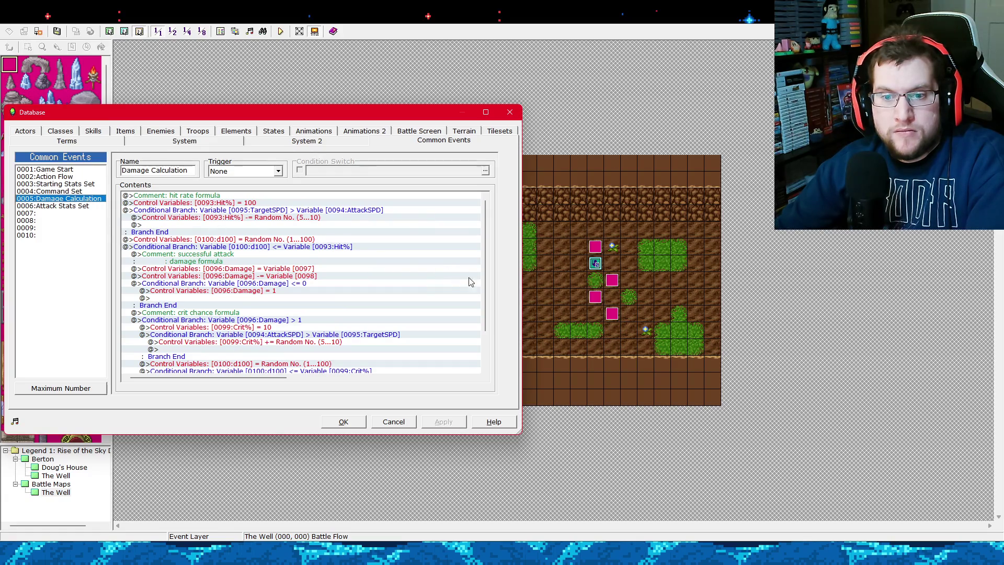
drag(486, 247, 476, 337)
click(302, 212)
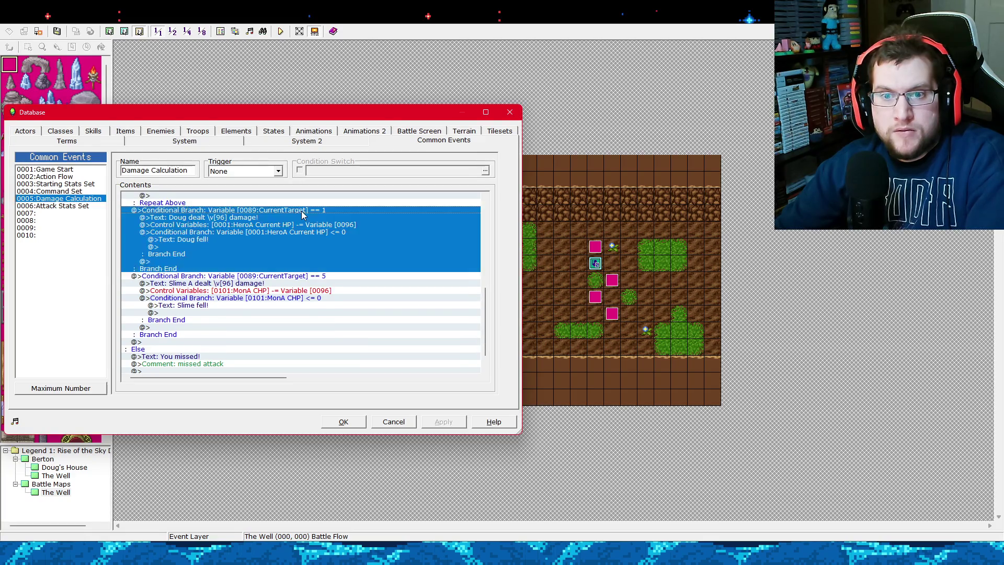
scroll(316, 260, up, 5)
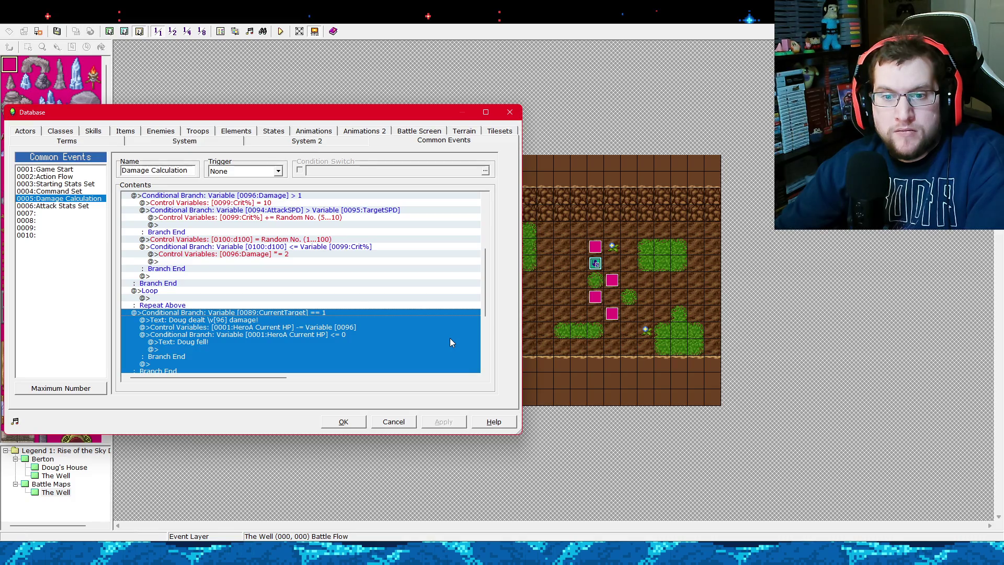
scroll(450, 342, up, 6)
scroll(452, 342, down, 5)
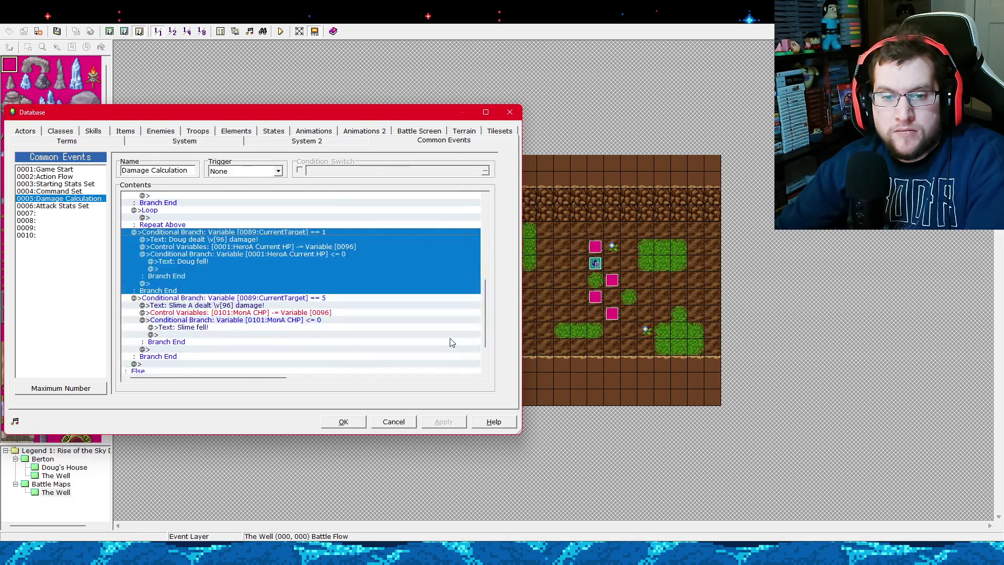
click(78, 191)
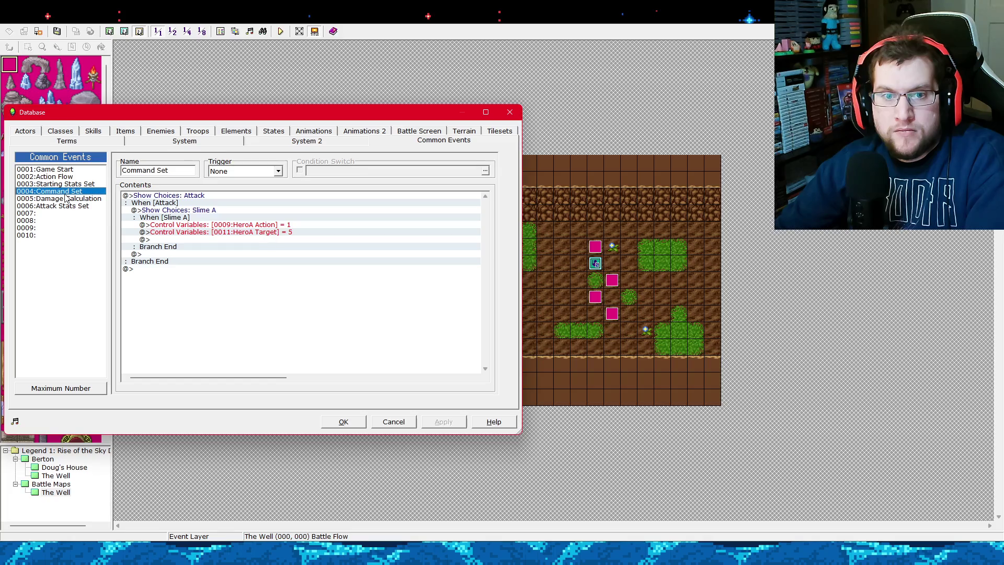
Confirm Attack Stats Set's hero-branch CurrentTarget still comes from HeroA Target, and apply.
click(80, 206)
right_click(277, 254)
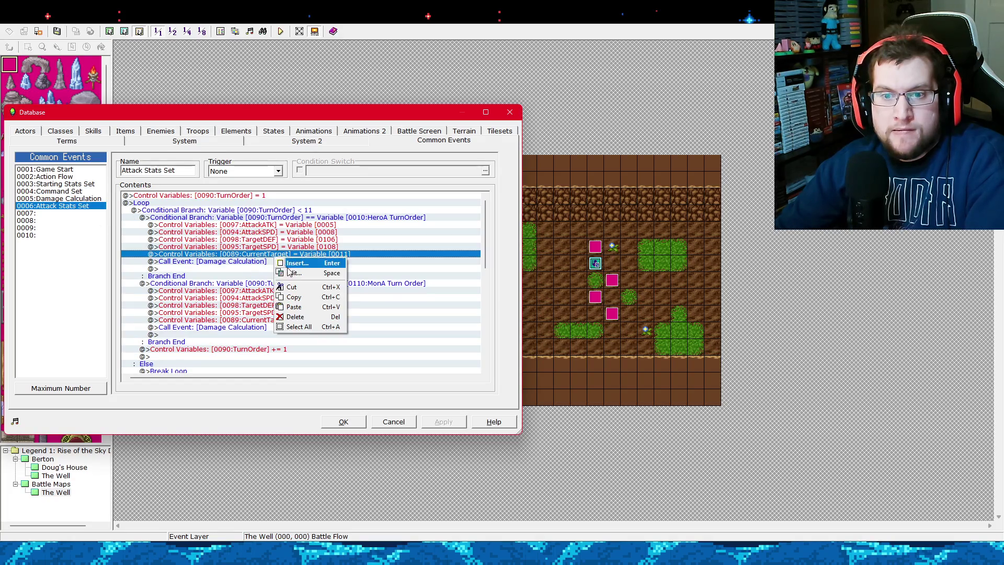
click(290, 270)
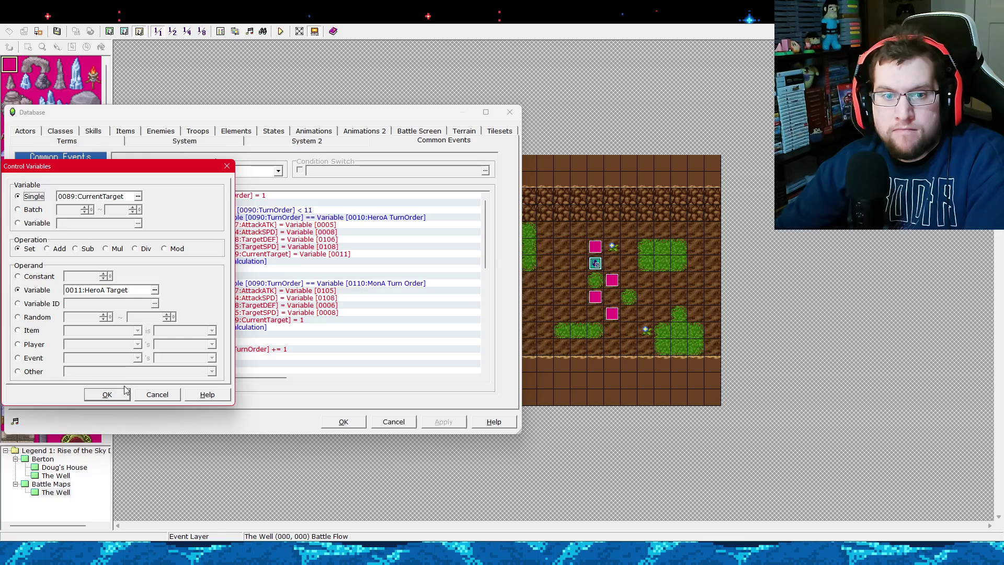
click(121, 394)
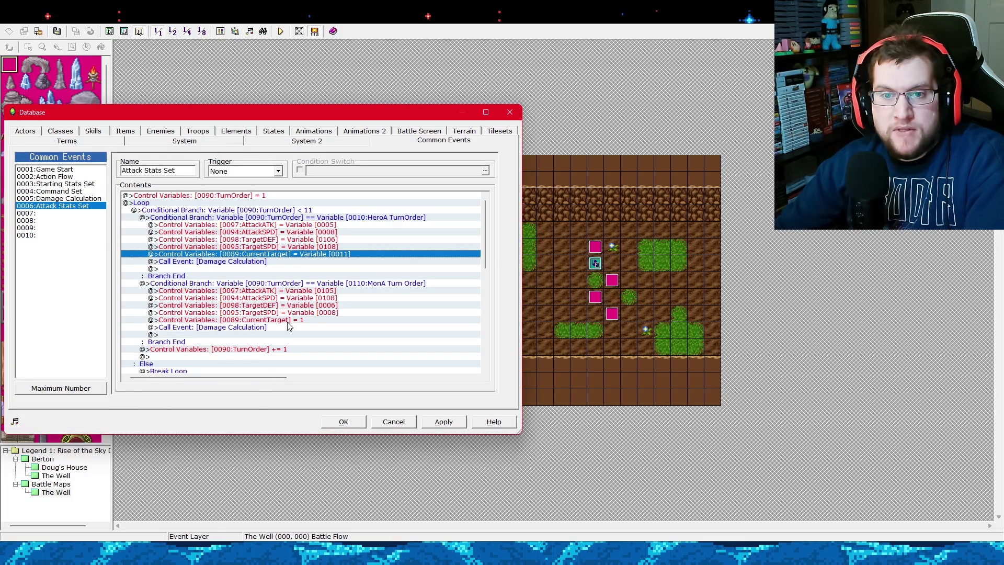
click(442, 422)
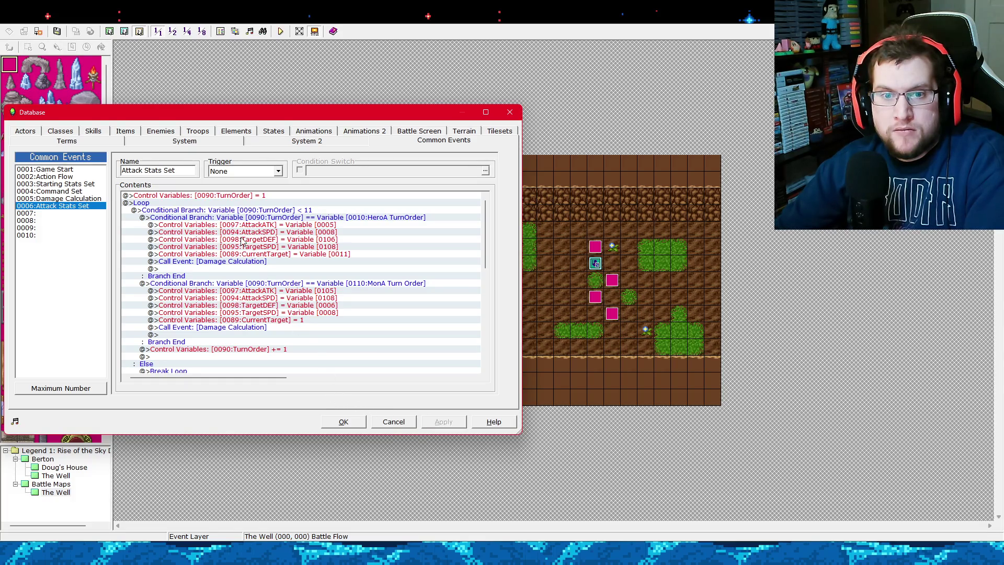
Look over the TurnOrder loop and Break Loop lines, then close the Database.
click(236, 198)
click(235, 203)
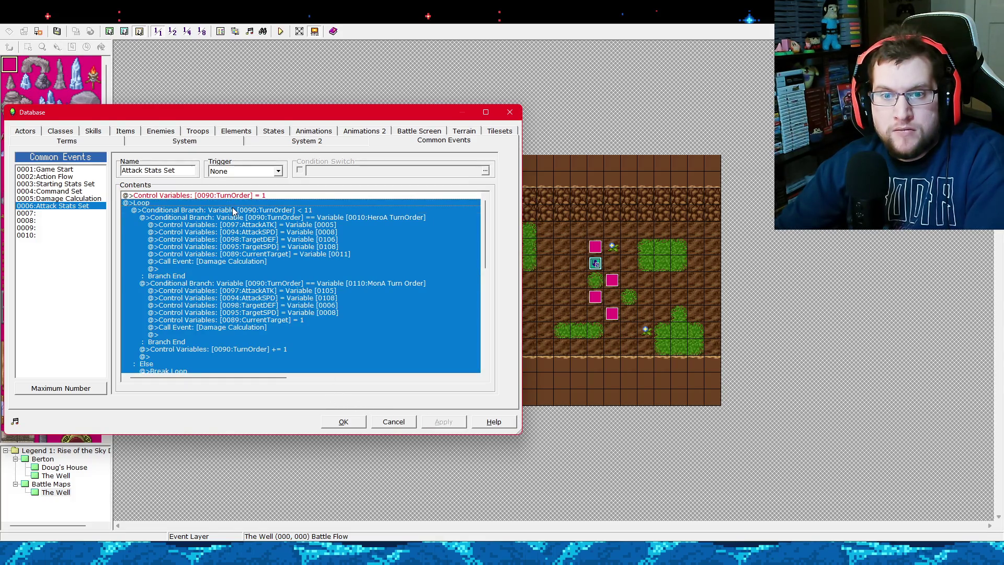
click(235, 212)
click(249, 340)
scroll(250, 342, down, 2)
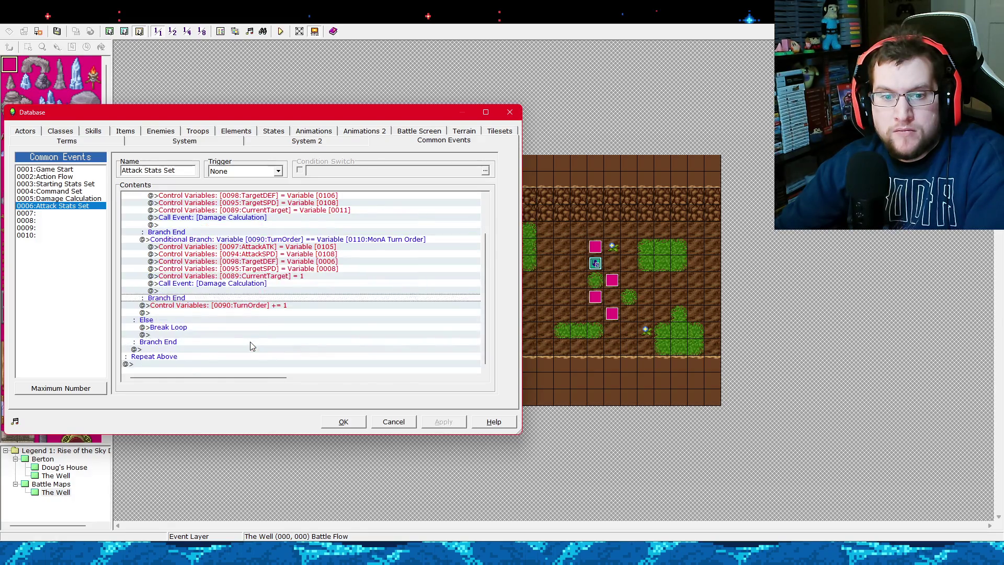
click(233, 360)
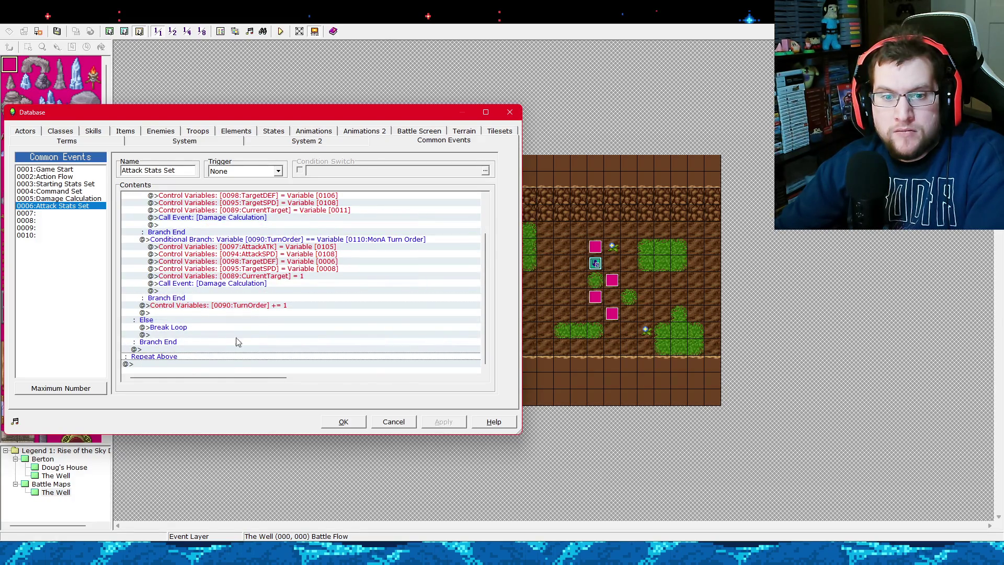
click(236, 337)
scroll(241, 338, up, 2)
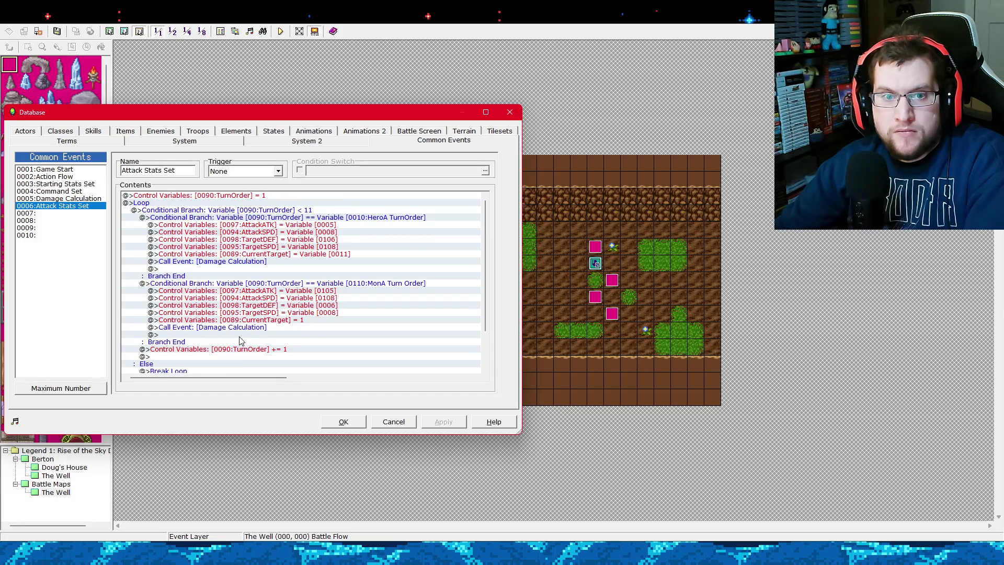
scroll(235, 337, down, 2)
click(334, 422)
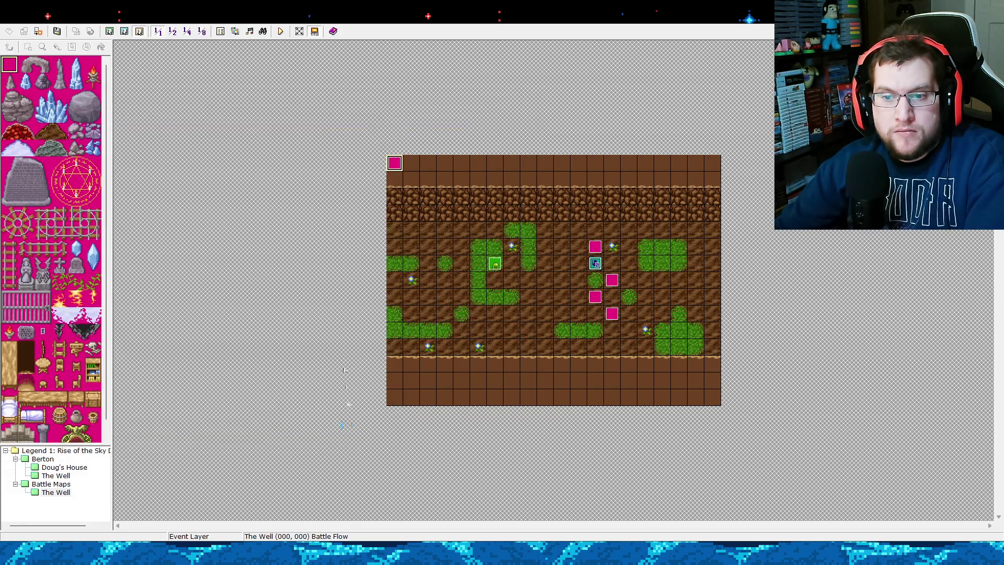
After checking Battle Flow, set the party start on Berton's The Well map and playtest.
double_click(396, 163)
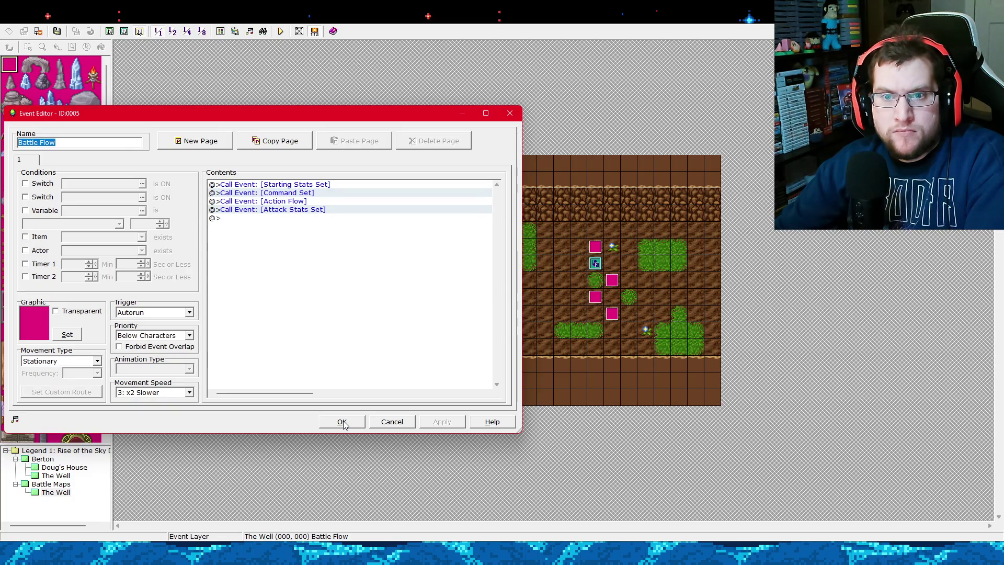
click(342, 422)
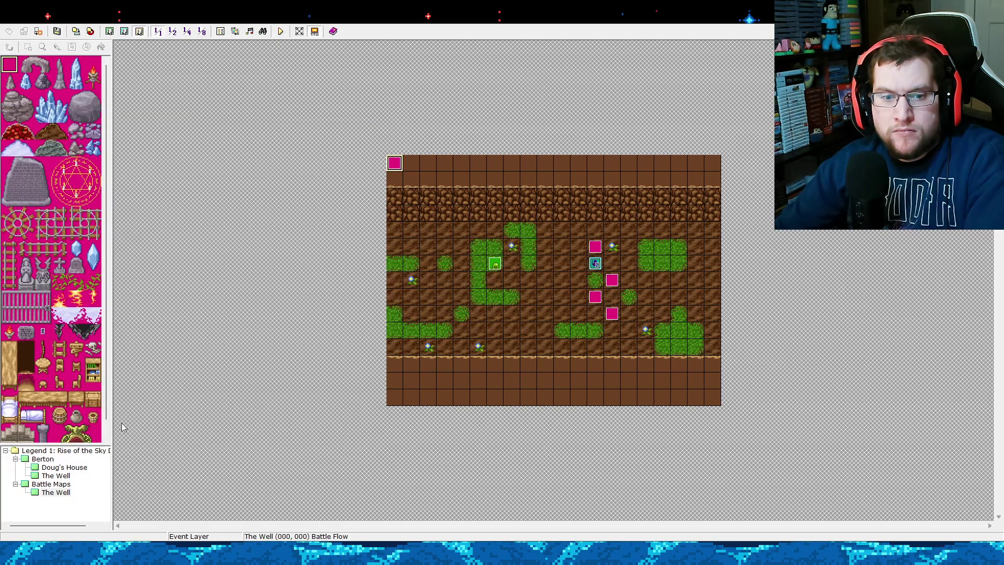
click(42, 458)
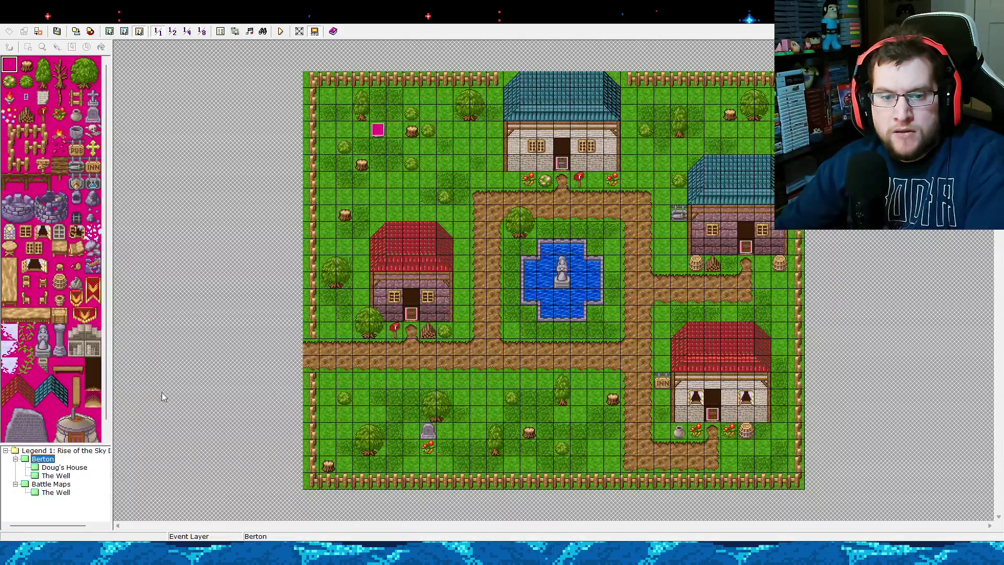
click(55, 475)
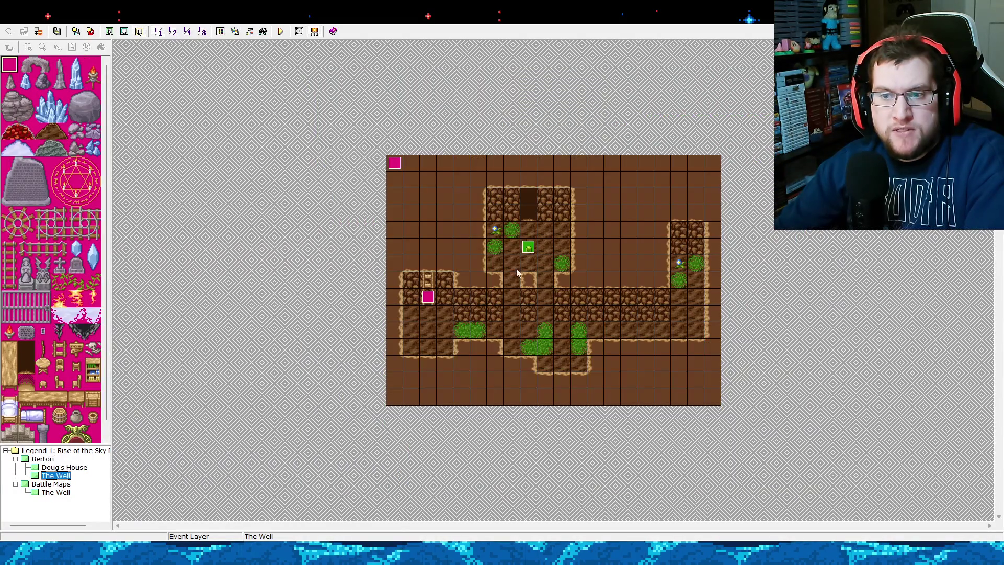
right_click(512, 312)
click(543, 390)
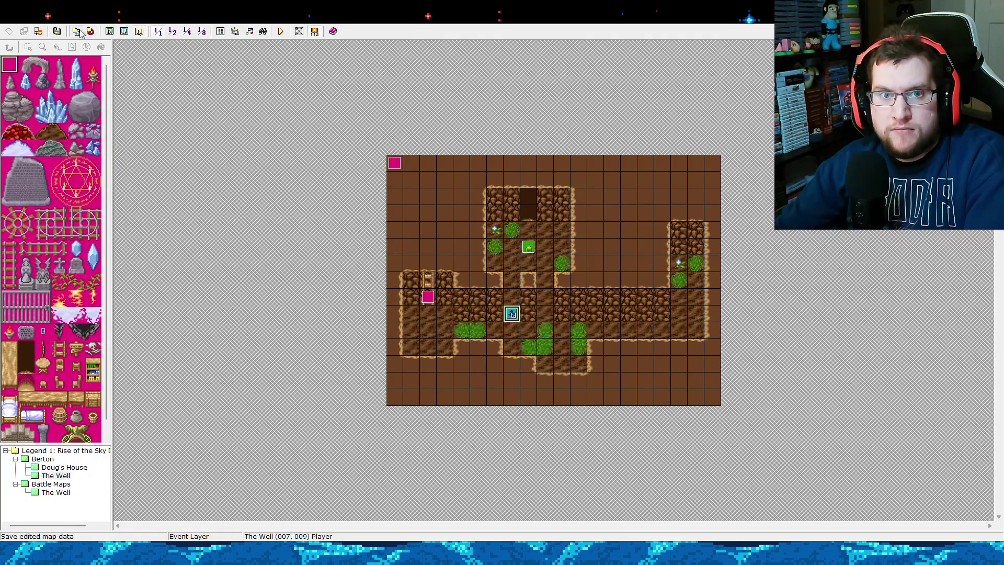
click(281, 32)
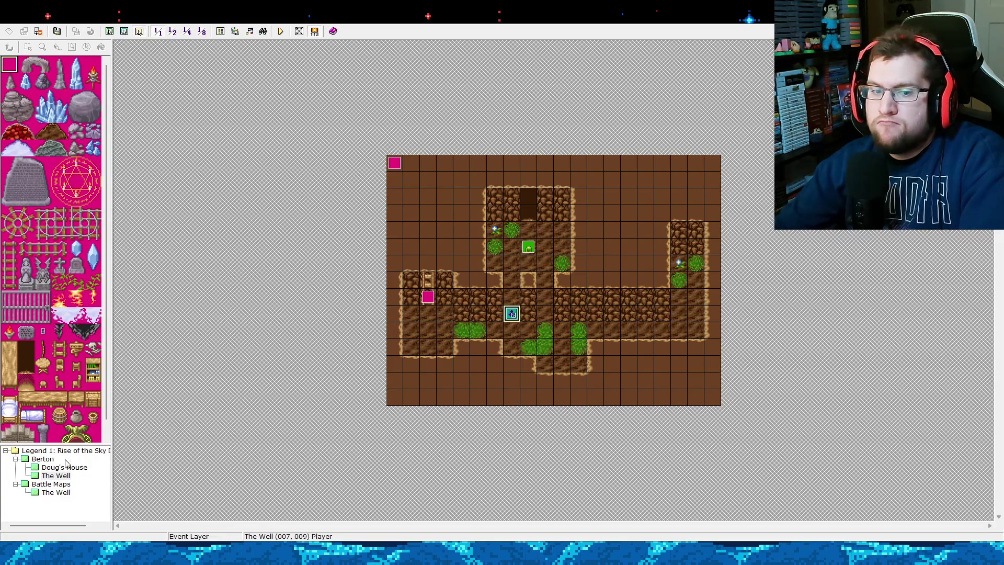
Set the party start on the battle map The Well at (011,006) and save the map.
click(53, 492)
click(598, 266)
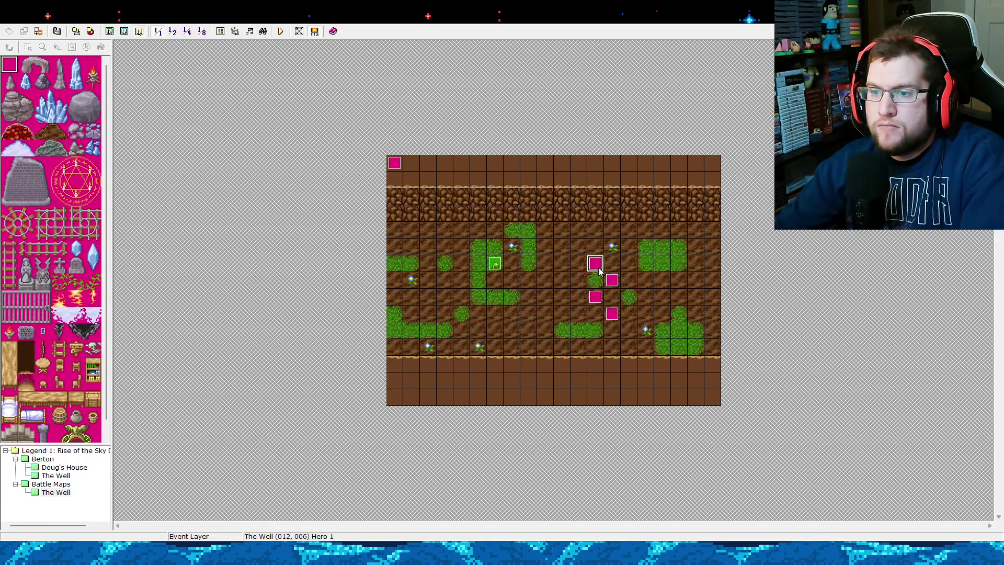
right_click(579, 264)
click(624, 343)
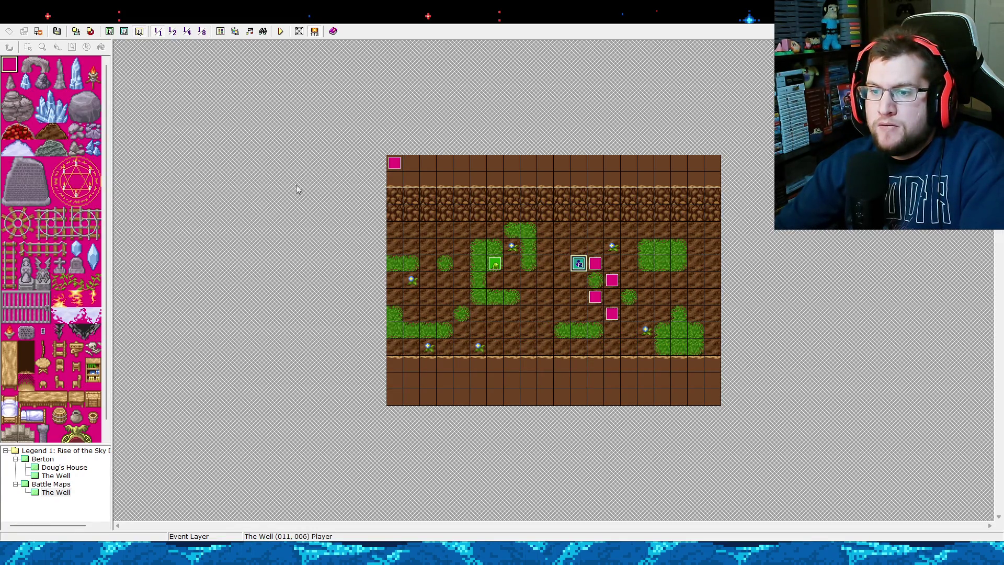
click(76, 31)
click(220, 31)
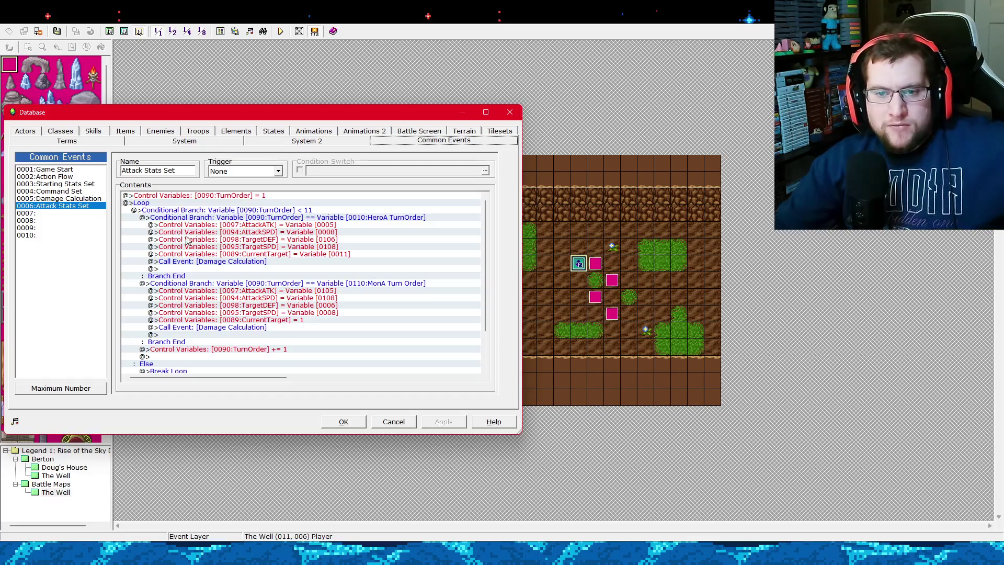
In Damage Calculation, review the CurrentTarget 1 and 5 branches and the Slime A message line.
click(73, 199)
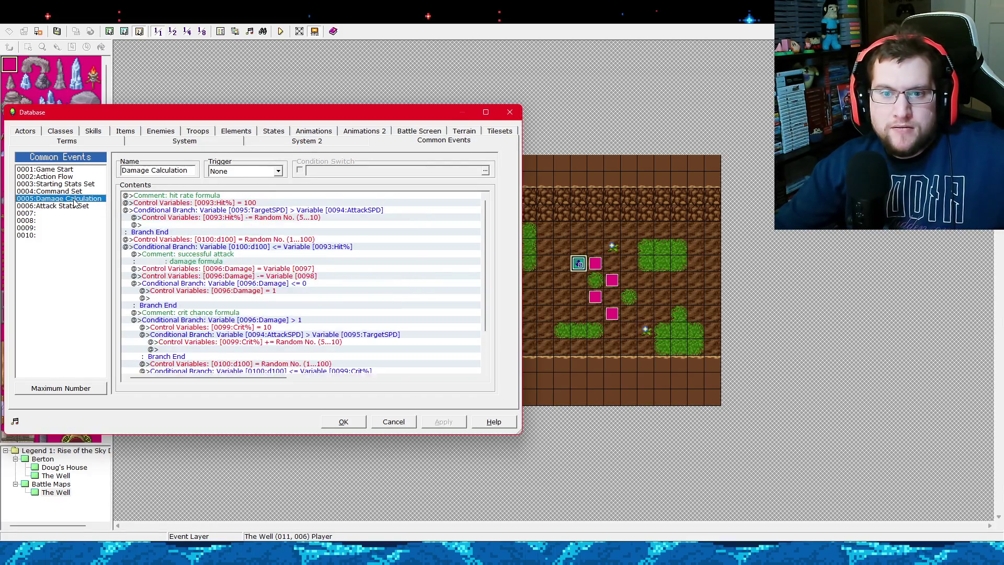
click(294, 245)
scroll(393, 275, down, 5)
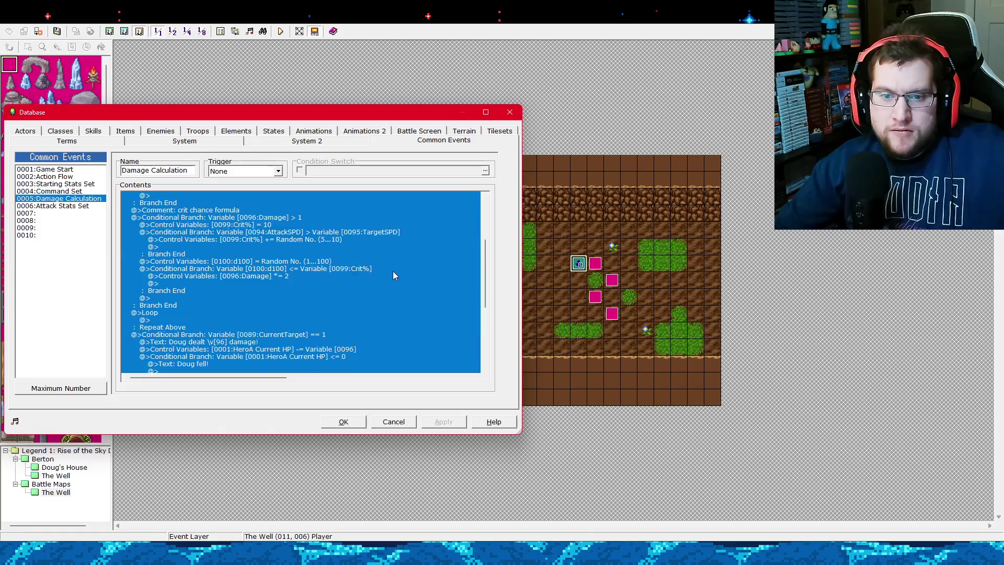
scroll(393, 270, down, 5)
click(250, 255)
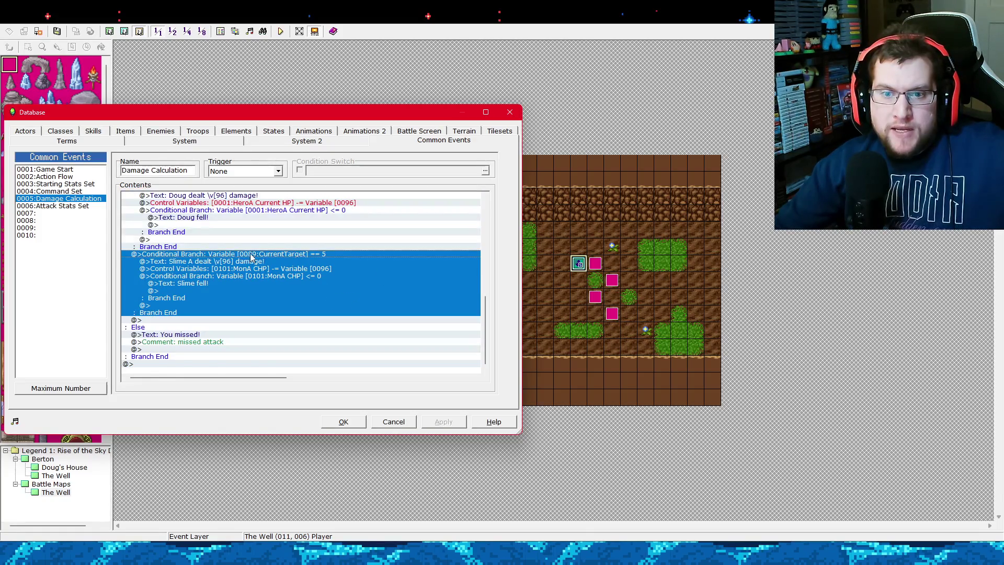
scroll(265, 262, up, 2)
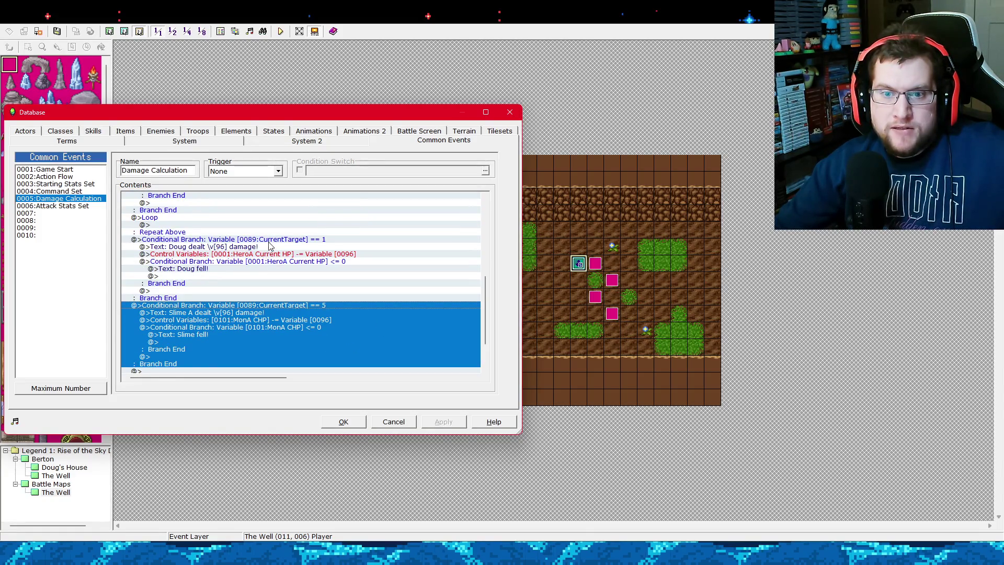
click(269, 239)
click(254, 313)
Delete the empty Loop…Repeat Above block from Damage Calculation.
scroll(221, 271, up, 2)
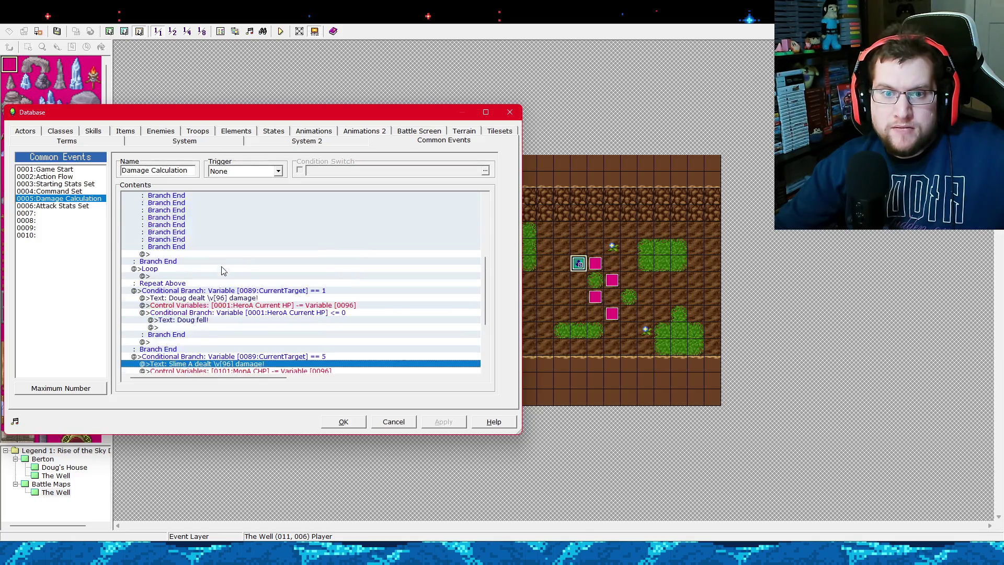
click(182, 270)
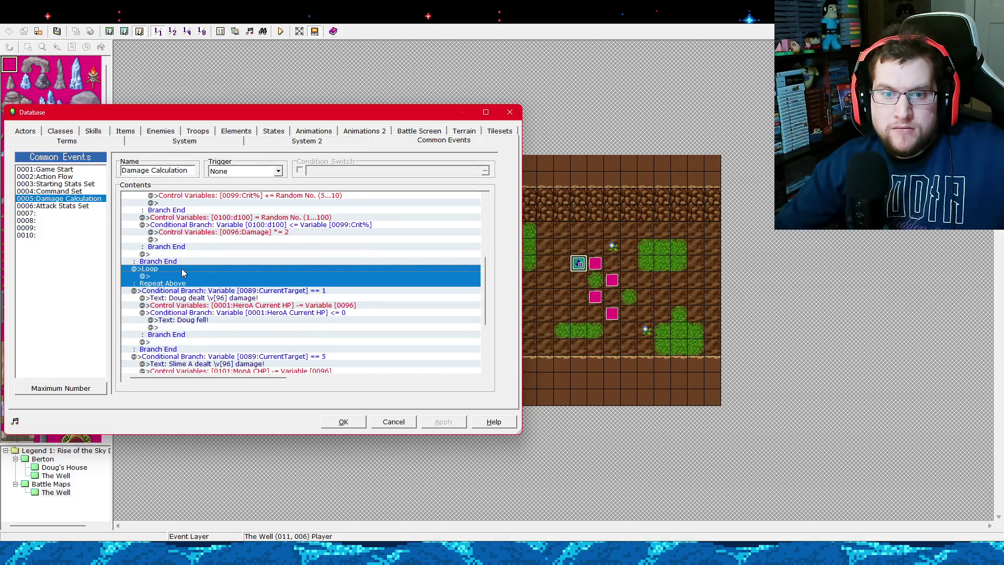
shift+click(186, 291)
click(178, 268)
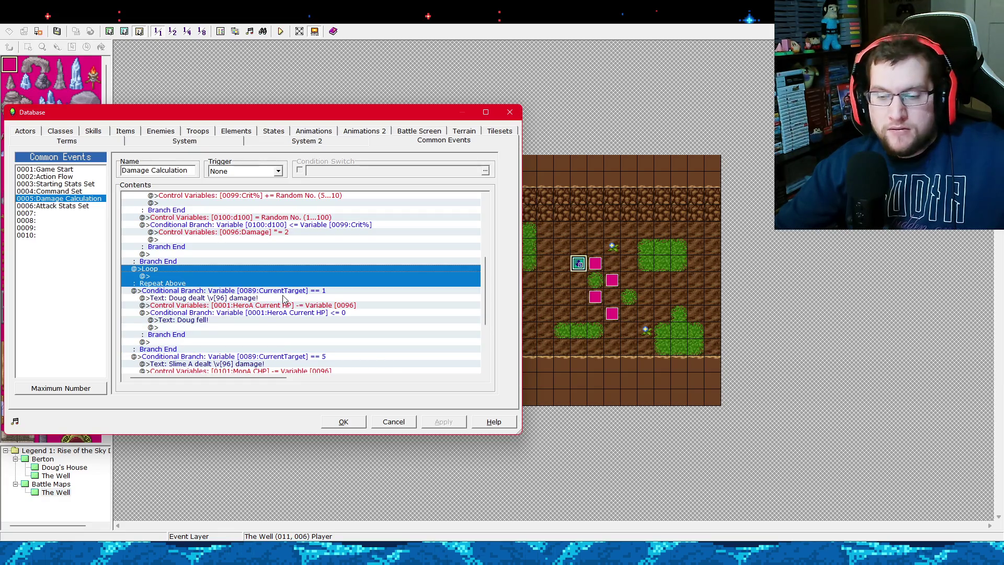
key(Delete)
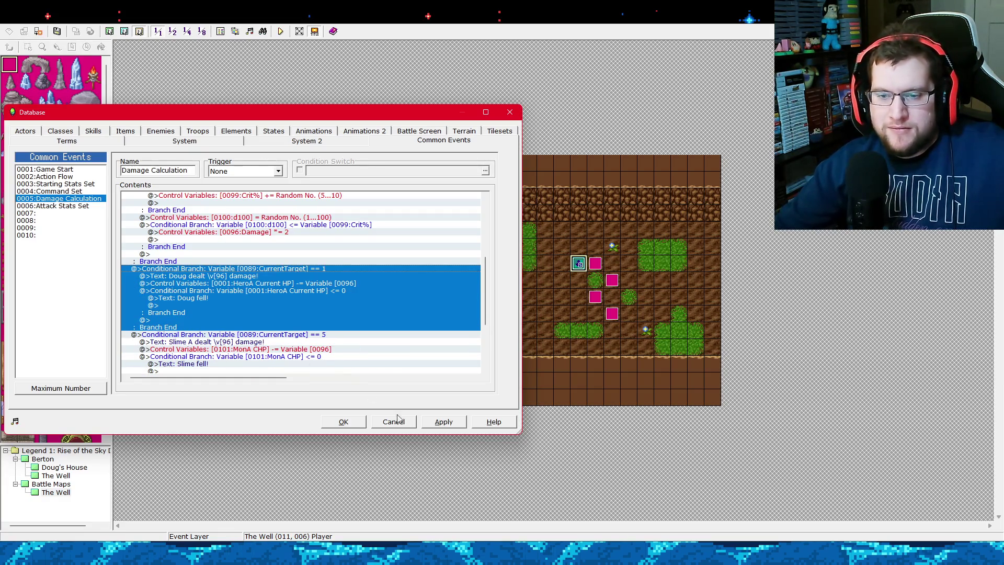
Keep the change, close the Database, and launch a playtest.
click(434, 426)
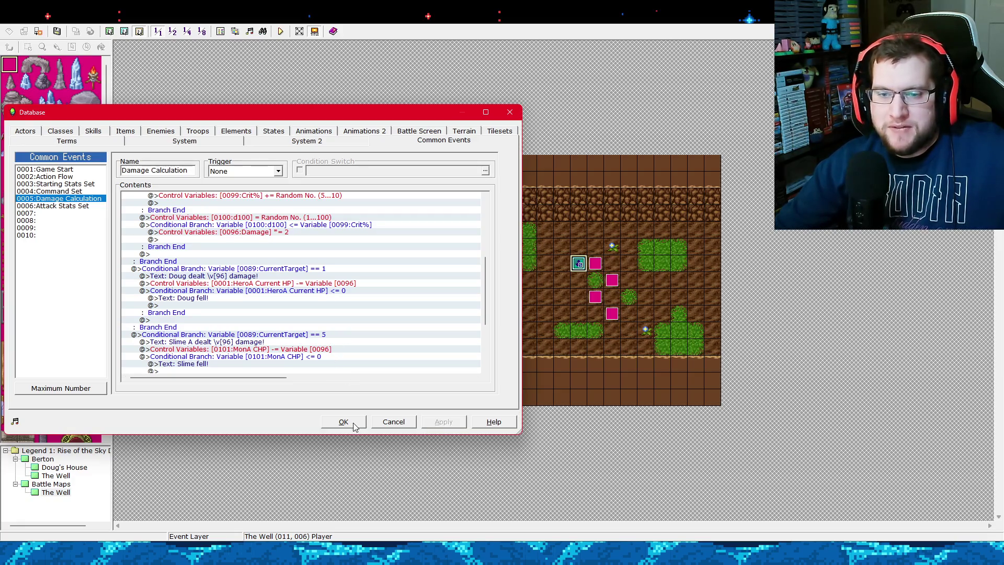
click(343, 421)
click(281, 31)
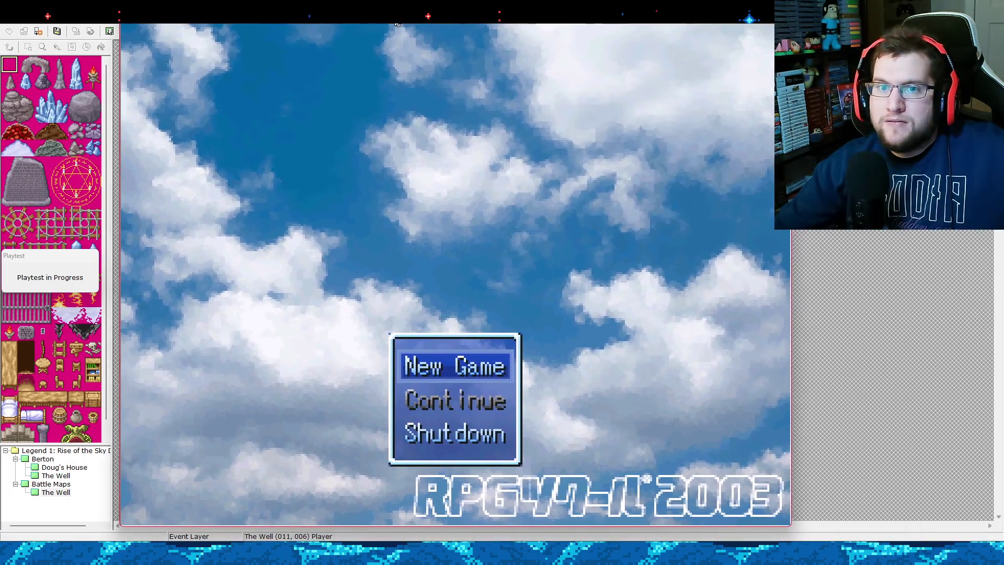
Start a new game and attack Slime A twice, reading the damage messages, then quit and reopen the Database.
key(Return)
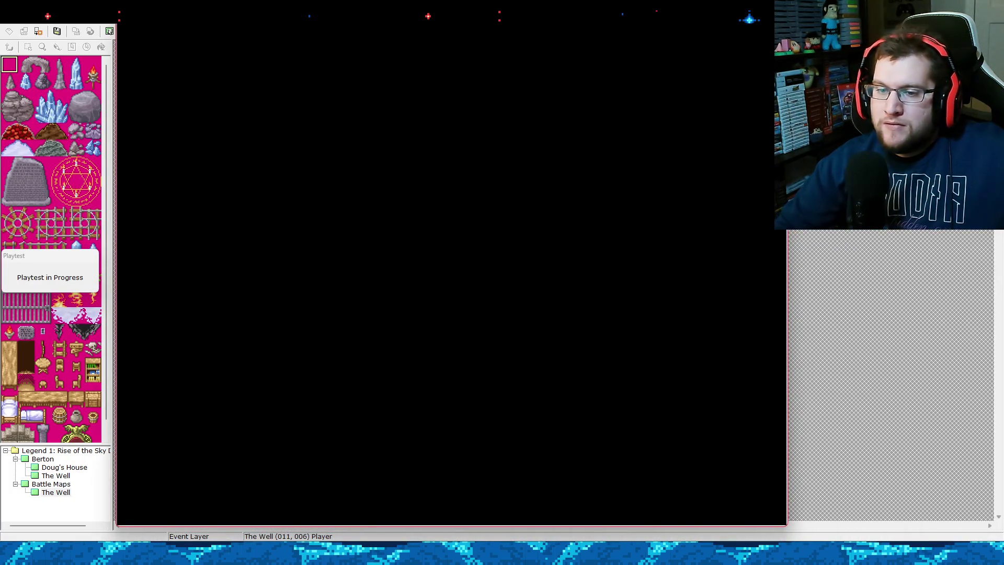
key(Return)
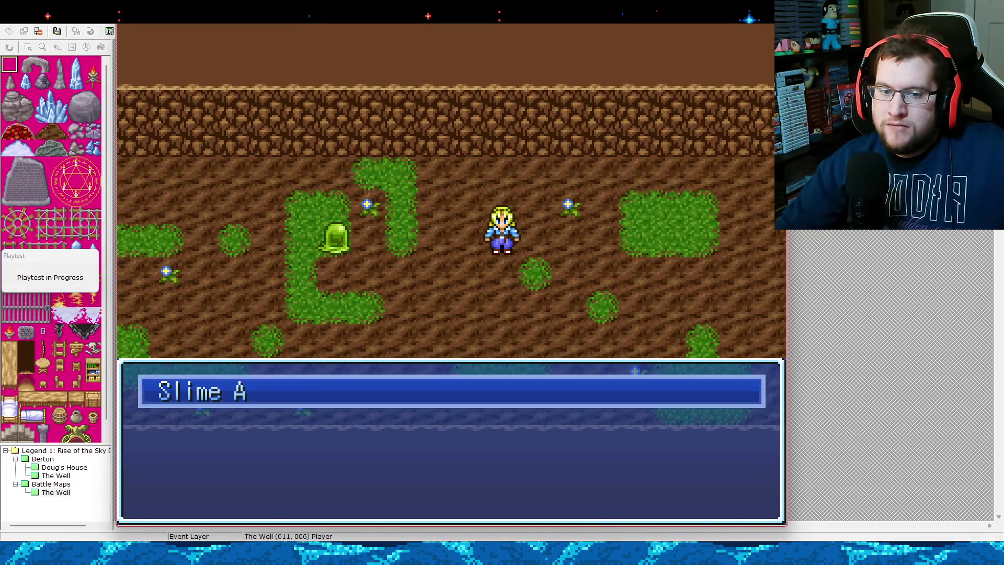
key(Return)
key(Return)
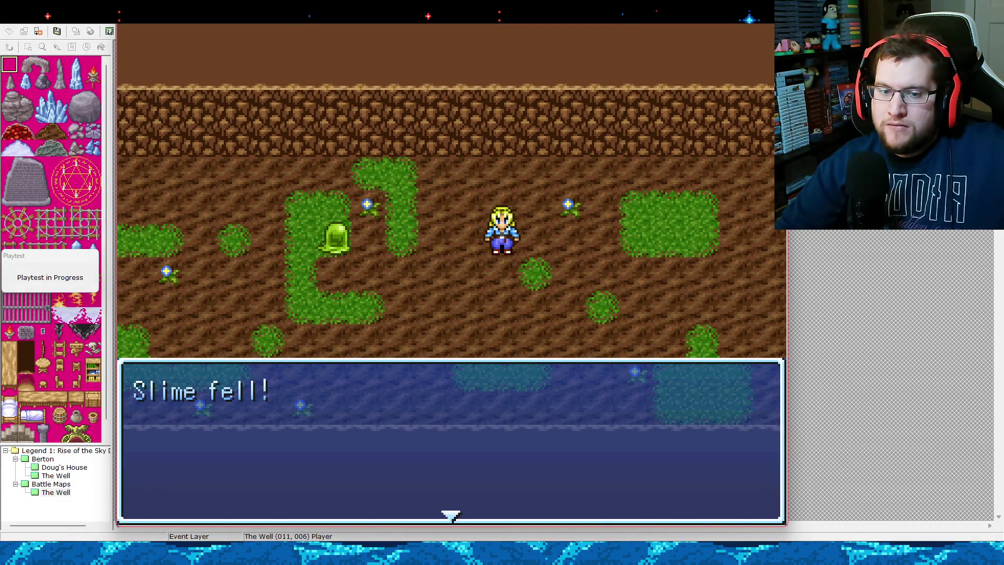
key(Return)
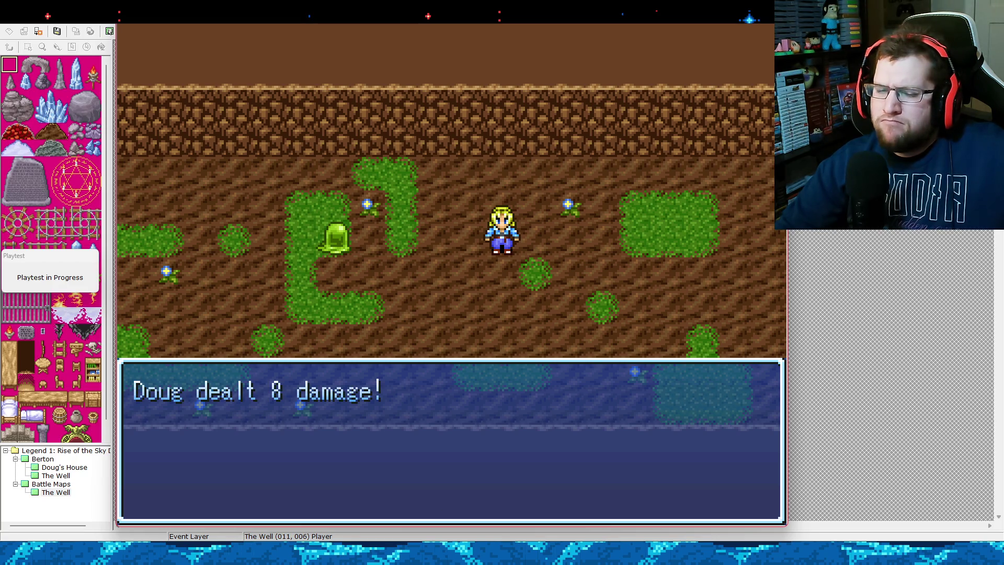
key(Return)
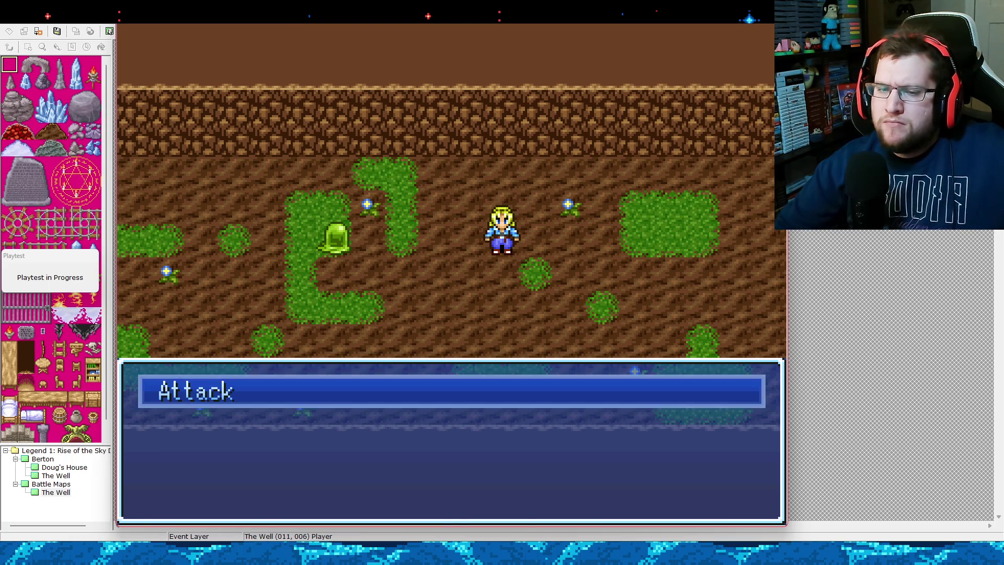
key(Return)
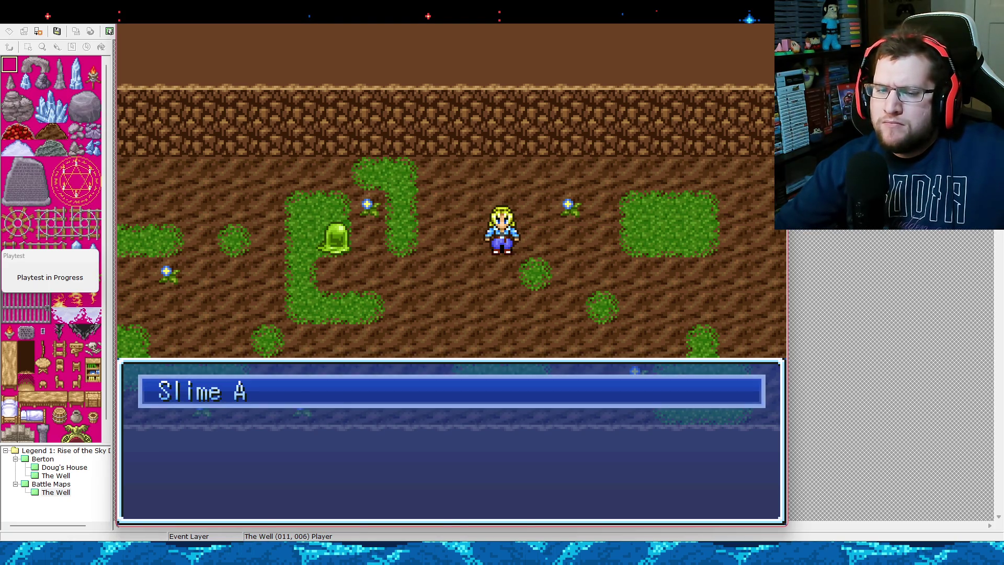
key(Return)
key(Return)
key(Return)
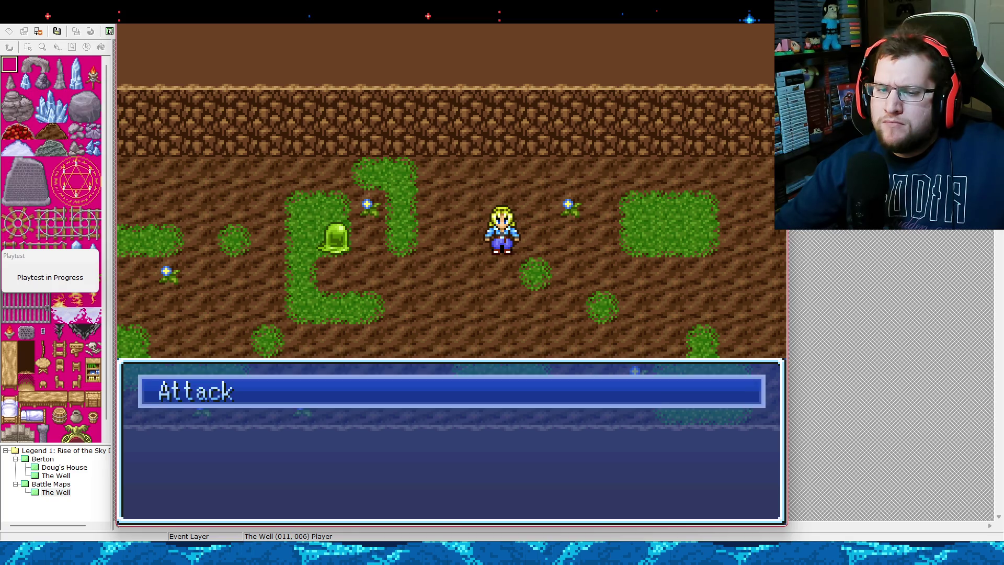
key(alt+F4)
click(221, 32)
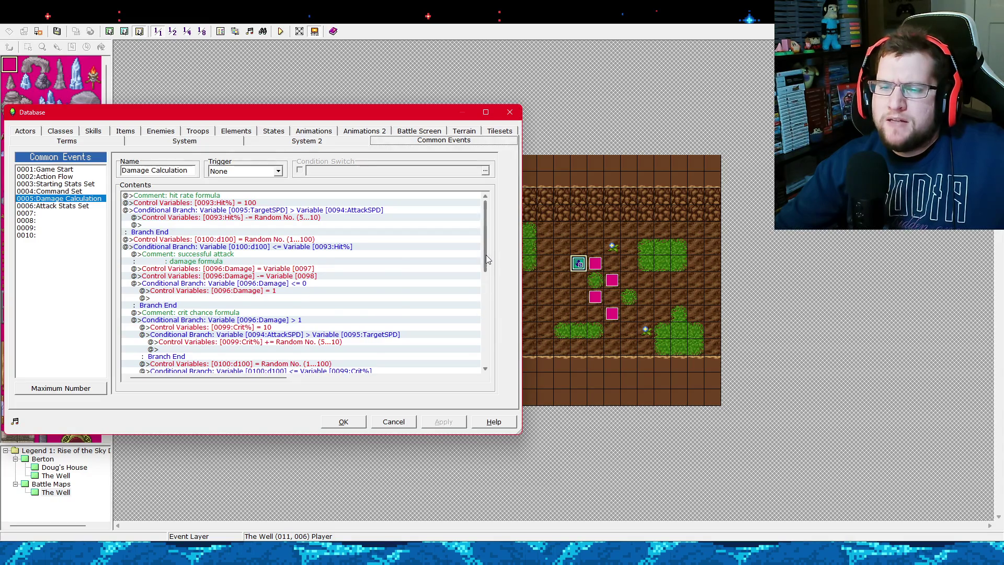
Move the Slime A damage message into the CurrentTarget == 1 branch.
mouse_move(487, 256)
mouse_down()
mouse_move(491, 350)
mouse_move(488, 325)
mouse_up()
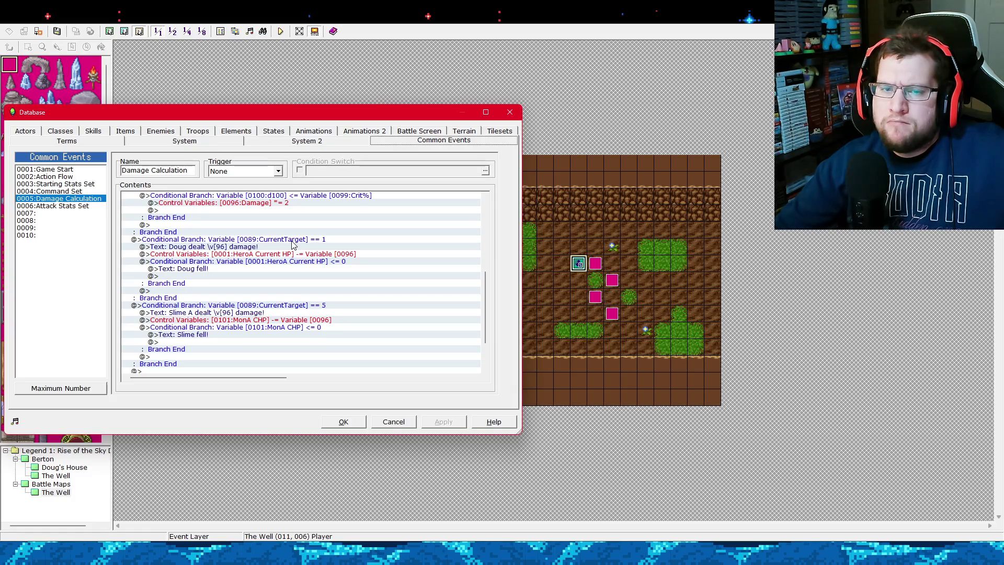
click(264, 314)
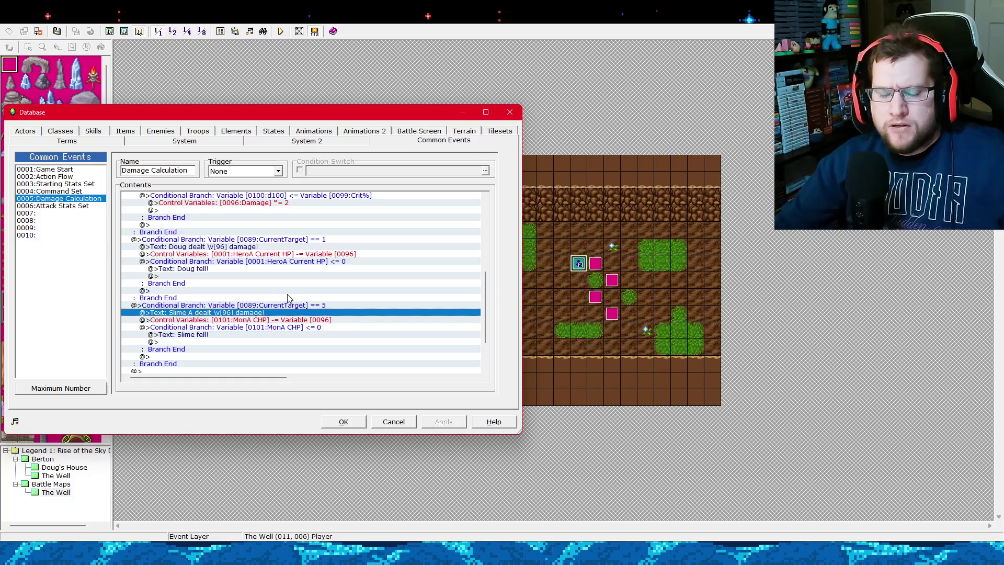
key(ctrl+x)
click(249, 249)
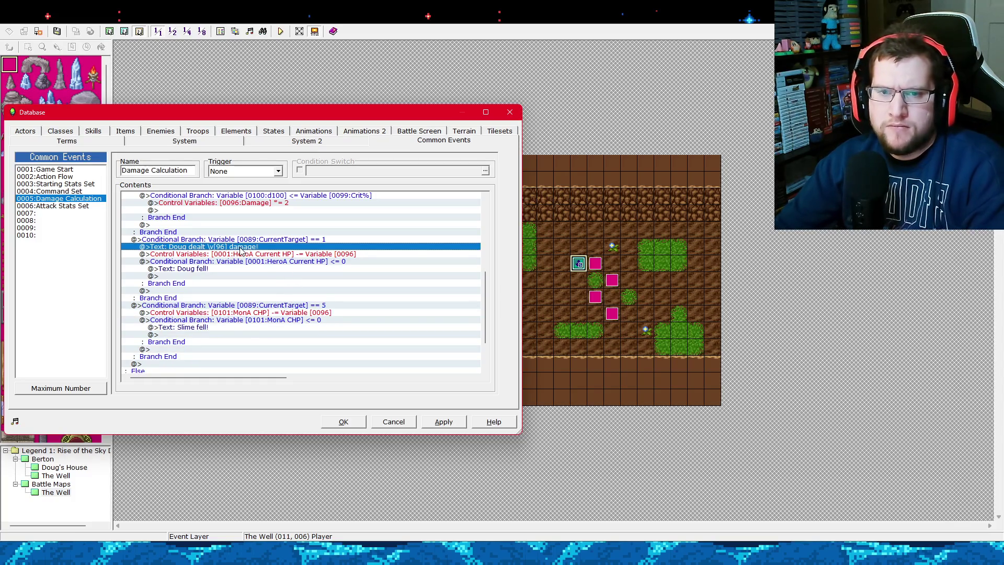
key(ctrl+v)
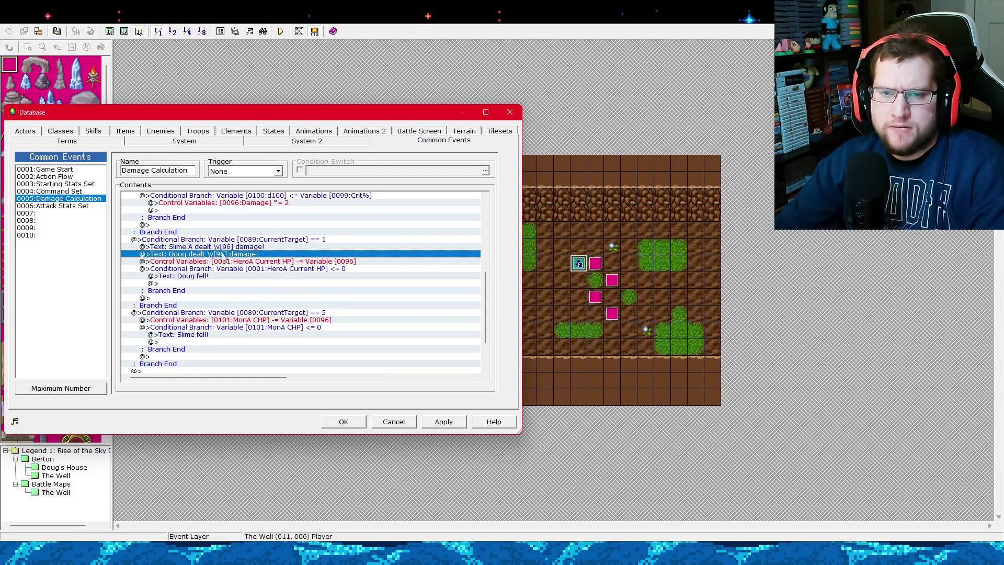
Move Doug's damage message under the CurrentTarget == 5 branch and save the Database.
key(ctrl+x)
click(238, 314)
key(ctrl+v)
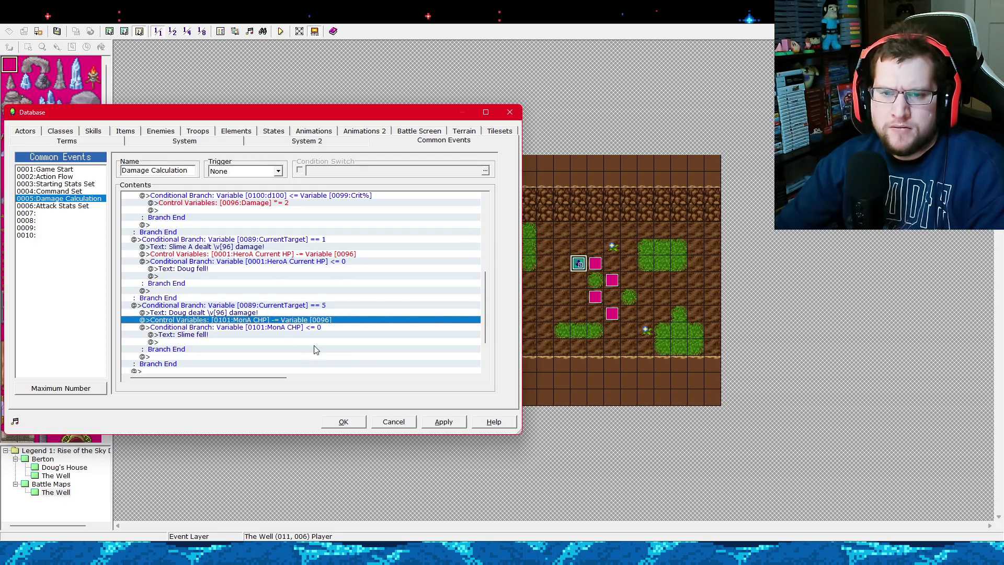
click(444, 422)
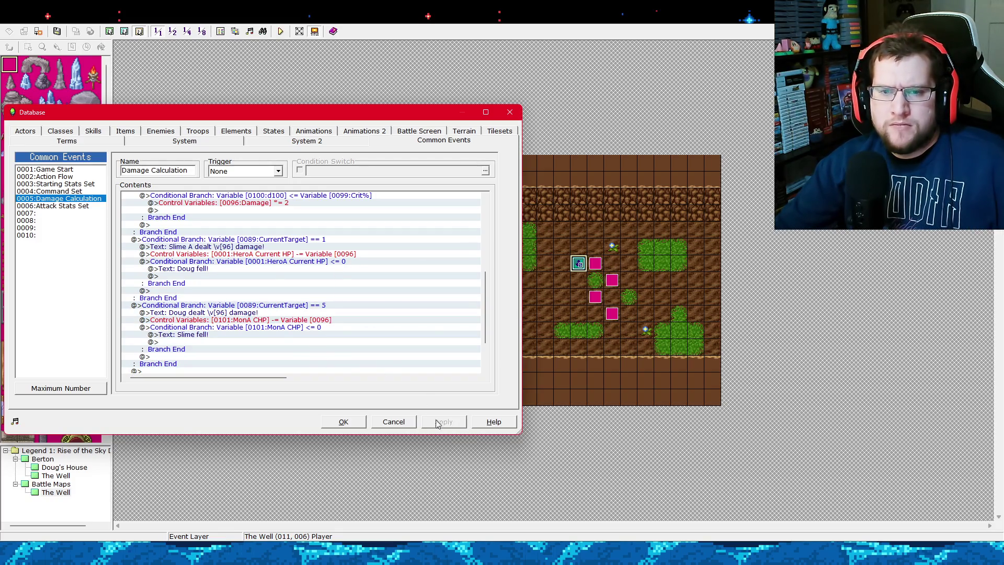
click(343, 422)
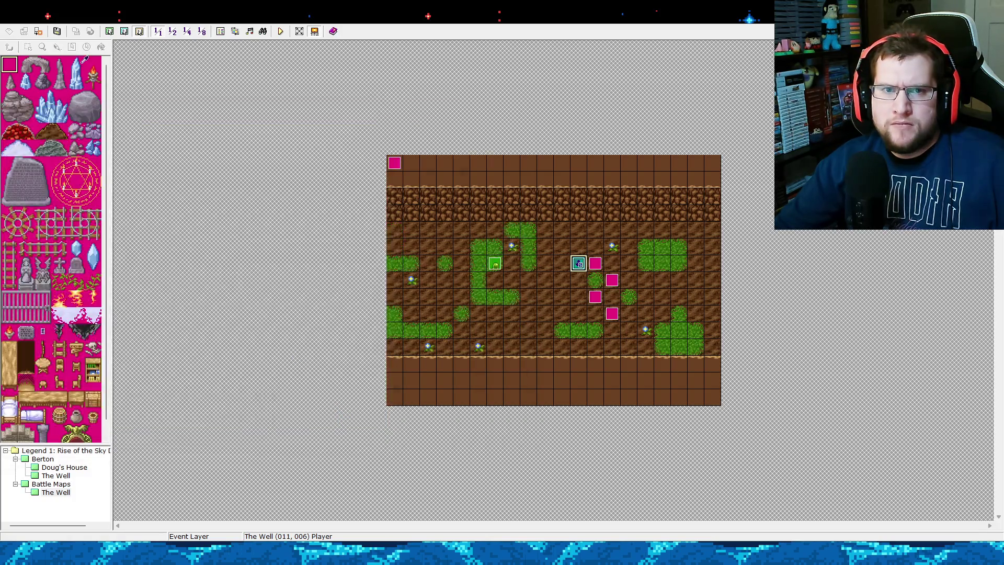
Playtest a new game, attacking Slime A twice to see 'Doug dealt 17 damage!', then quit and reopen the Database.
click(280, 33)
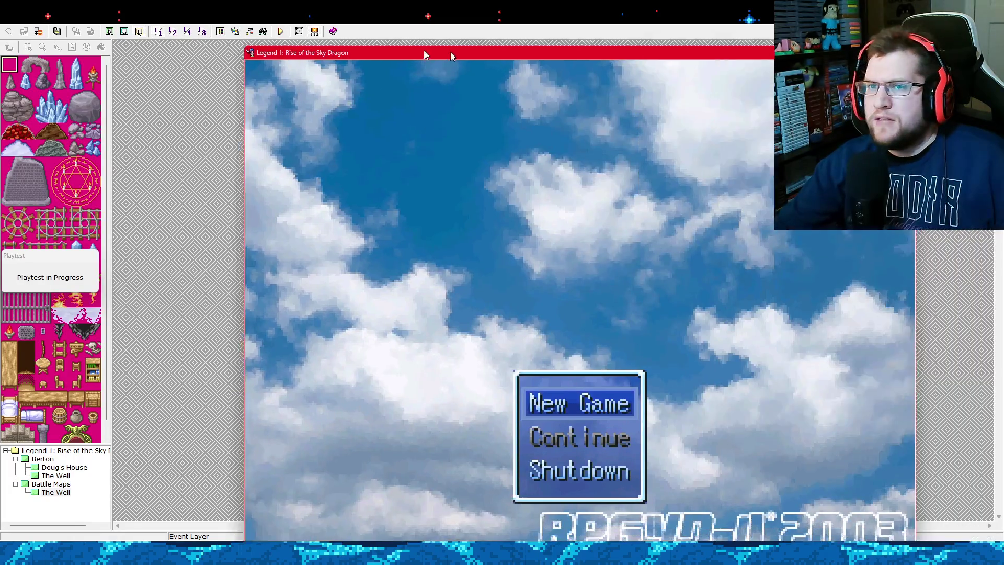
drag(450, 51, 329, 29)
key(Return)
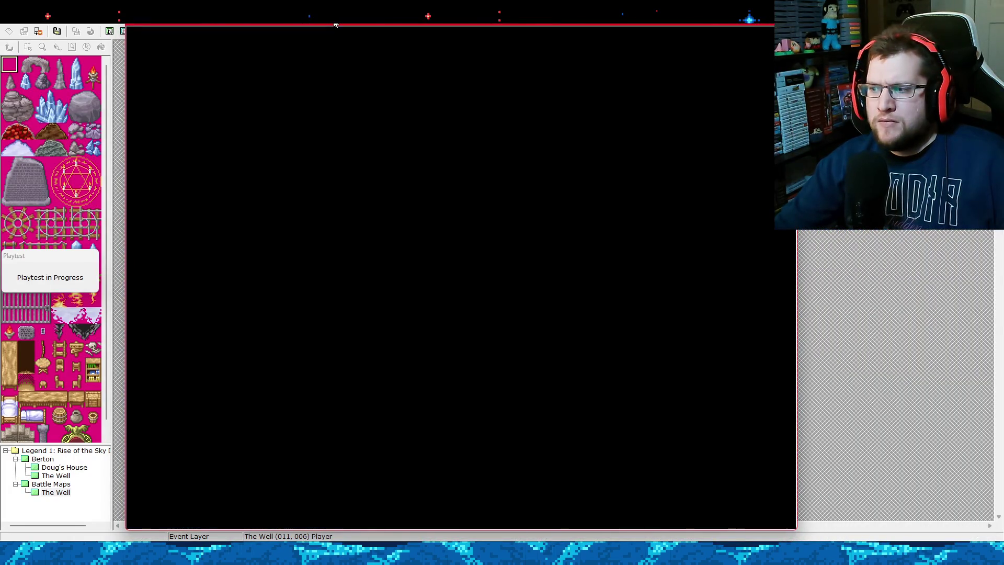
key(Return)
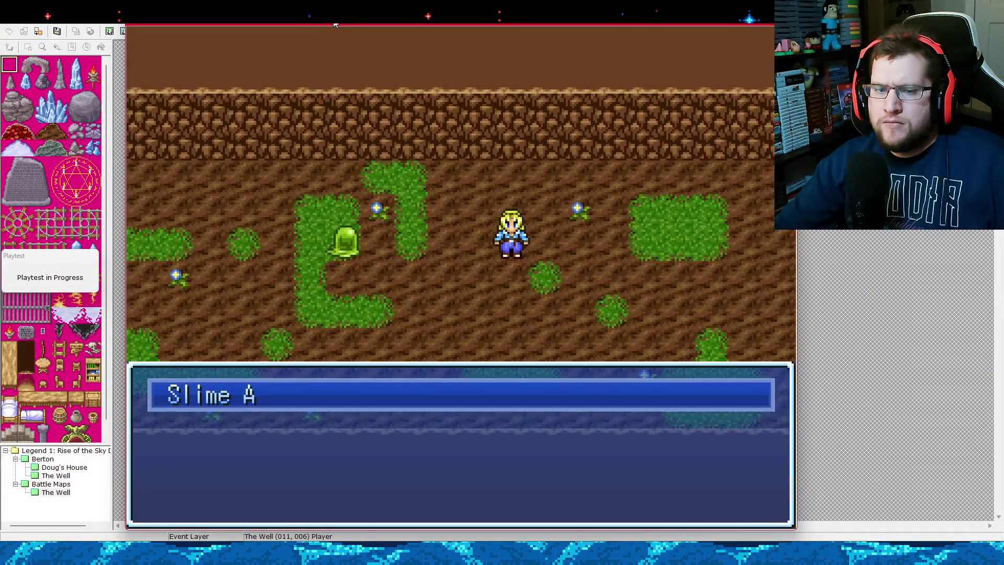
key(Return)
key(Return)
key(Return)
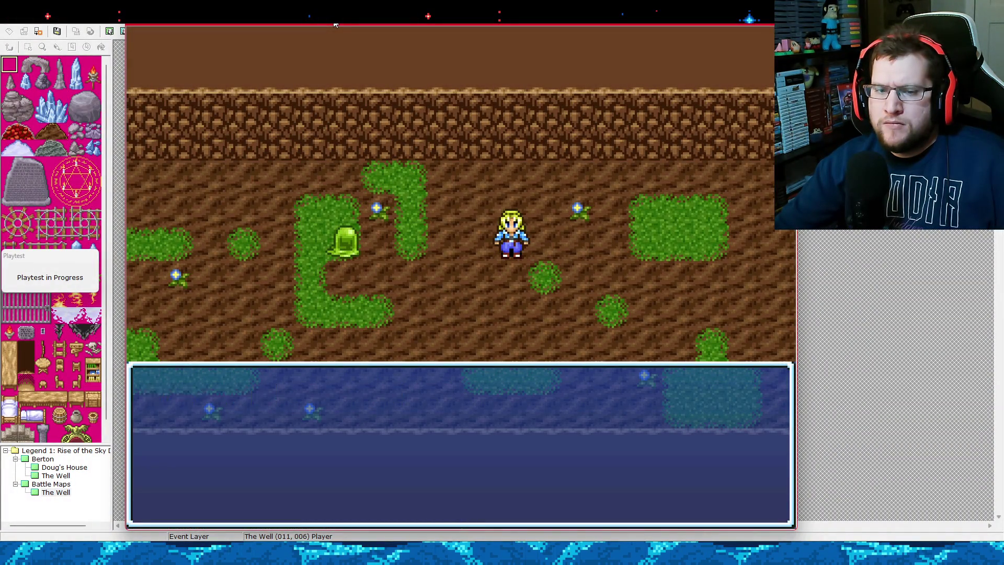
key(Return)
key(Return)
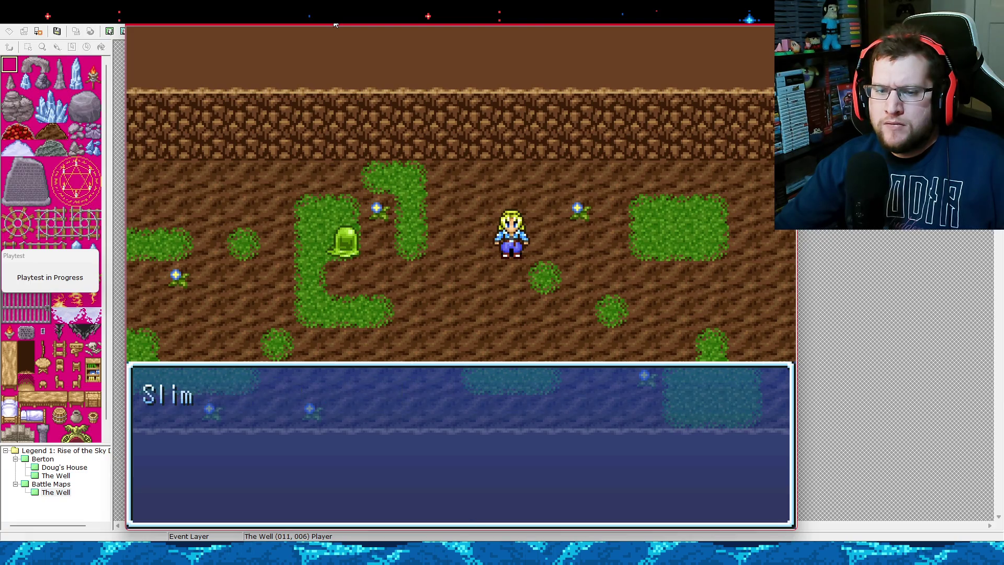
key(Return)
key(Return)
key(Return)
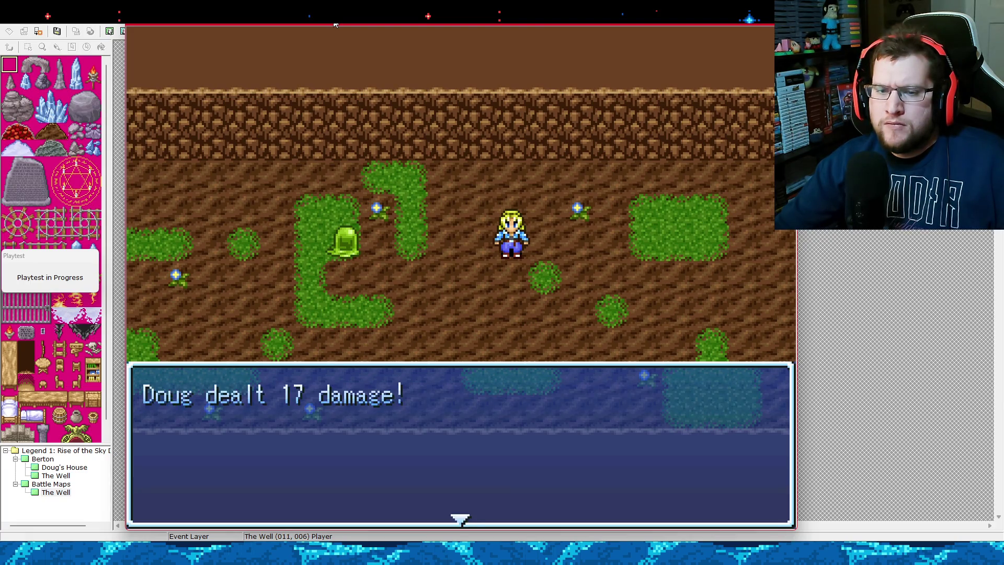
key(Return)
key(Return)
key(Return)
key(Return)
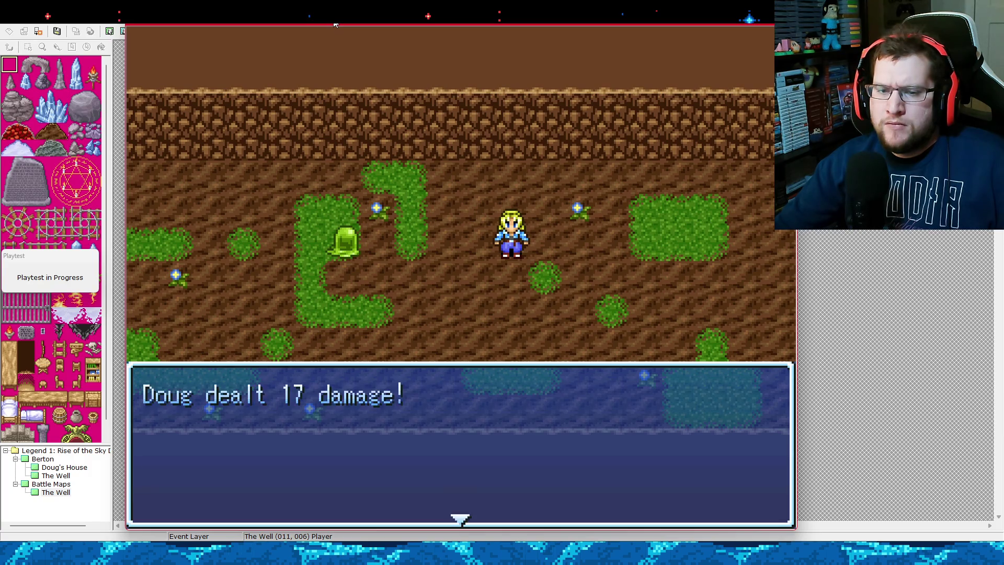
key(Return)
key(Return)
key(Escape)
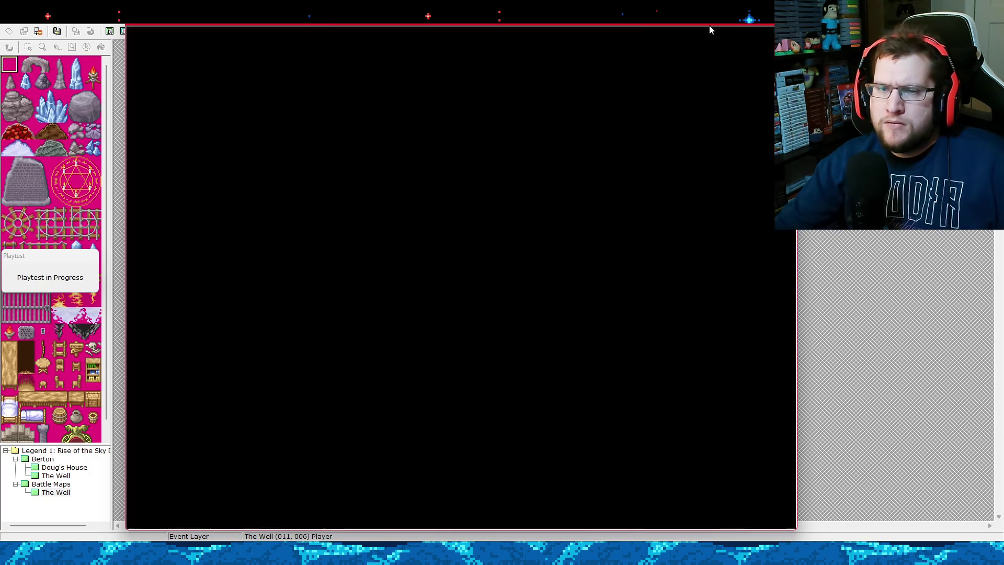
click(221, 32)
Check the 0021:TargetA and 0032:Slime actor entries, then close the Database and start a playtest.
click(28, 131)
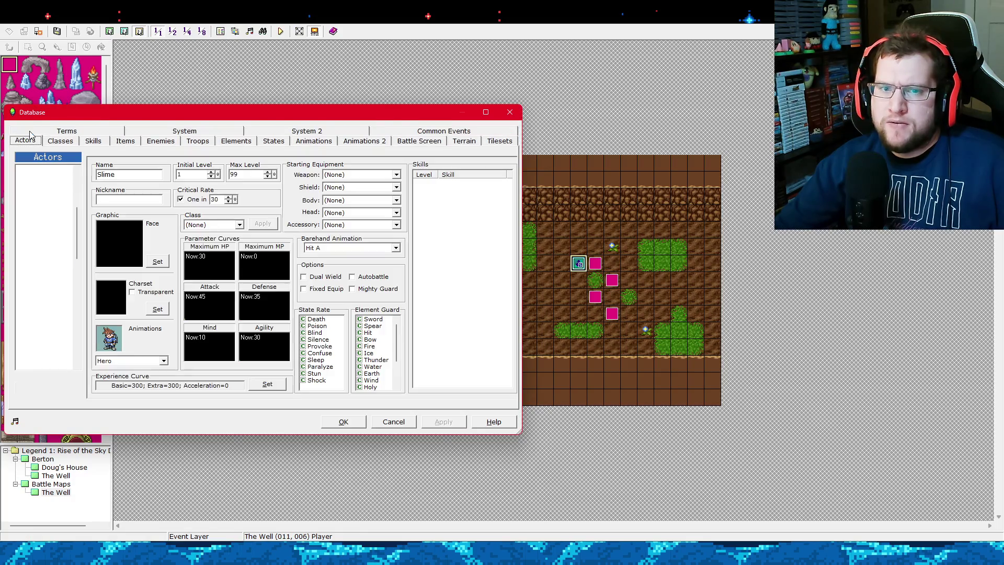
click(59, 183)
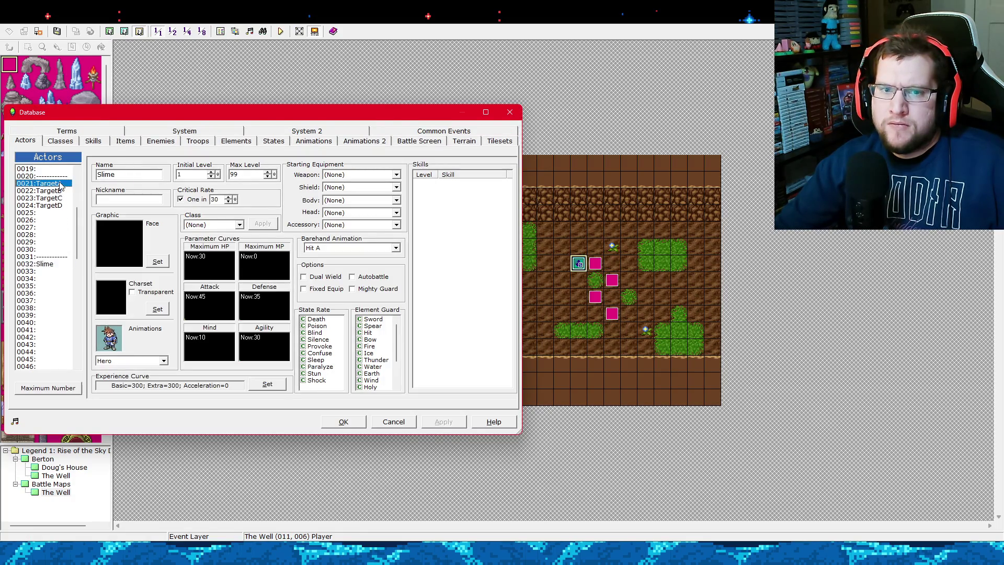
click(53, 264)
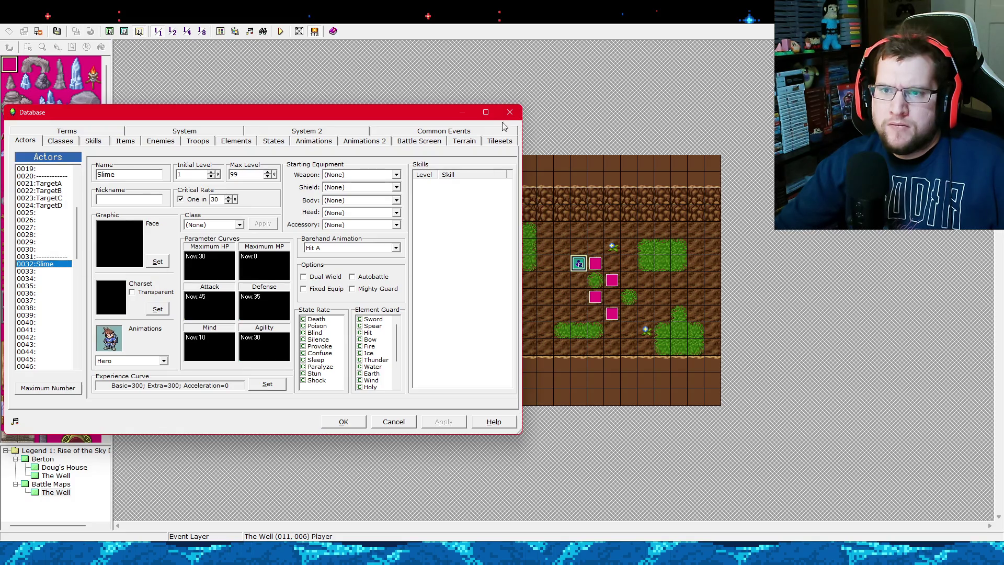
key(Escape)
click(280, 32)
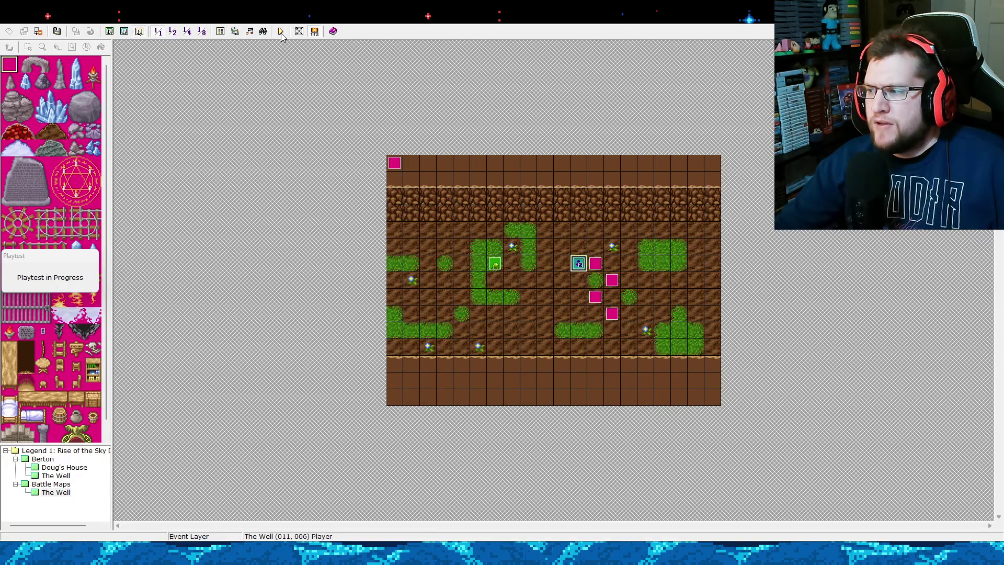
Open the Database on the Common Events page.
click(233, 32)
click(355, 170)
click(220, 33)
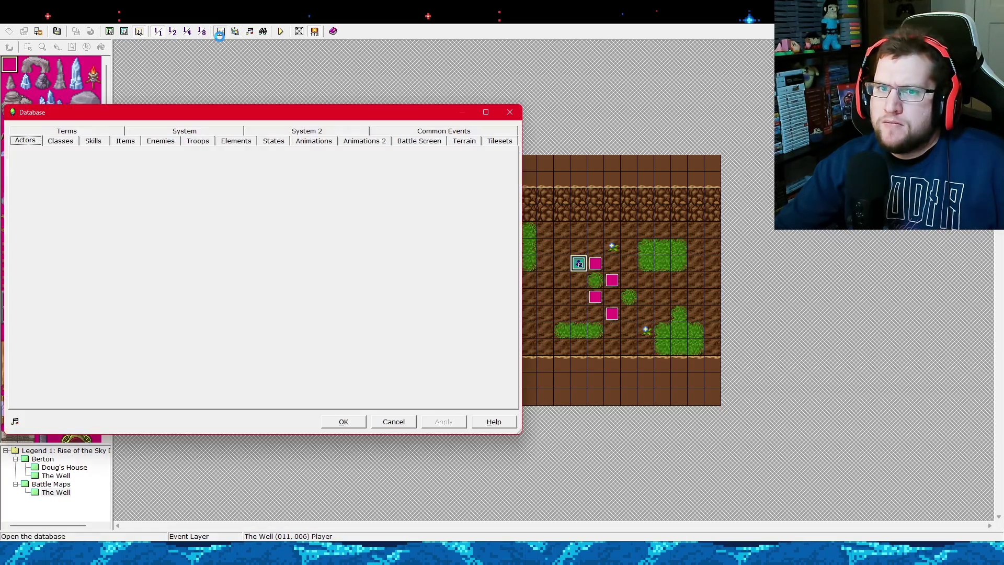
click(424, 133)
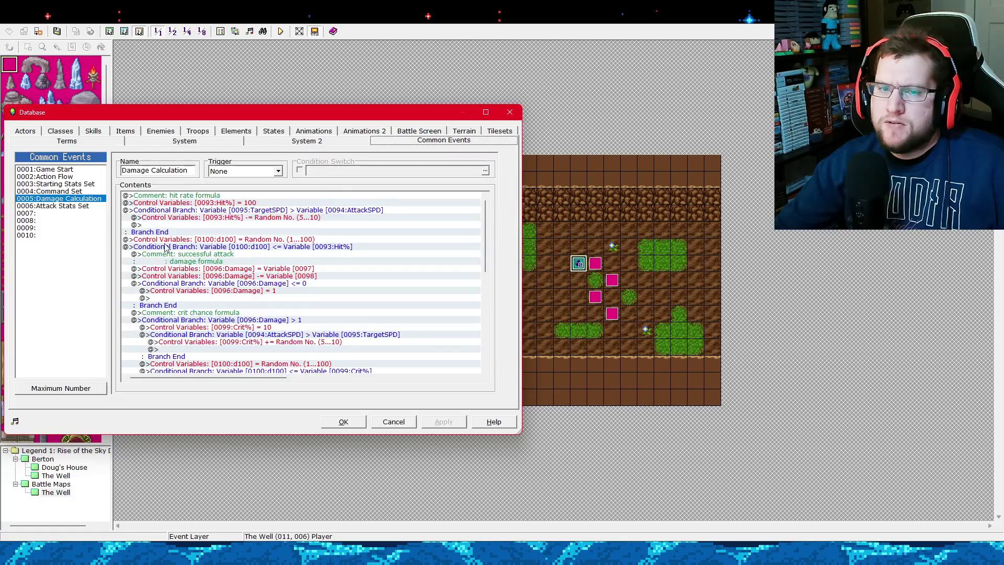
mouse_move(487, 244)
mouse_down()
mouse_move(485, 357)
mouse_move(484, 315)
mouse_up()
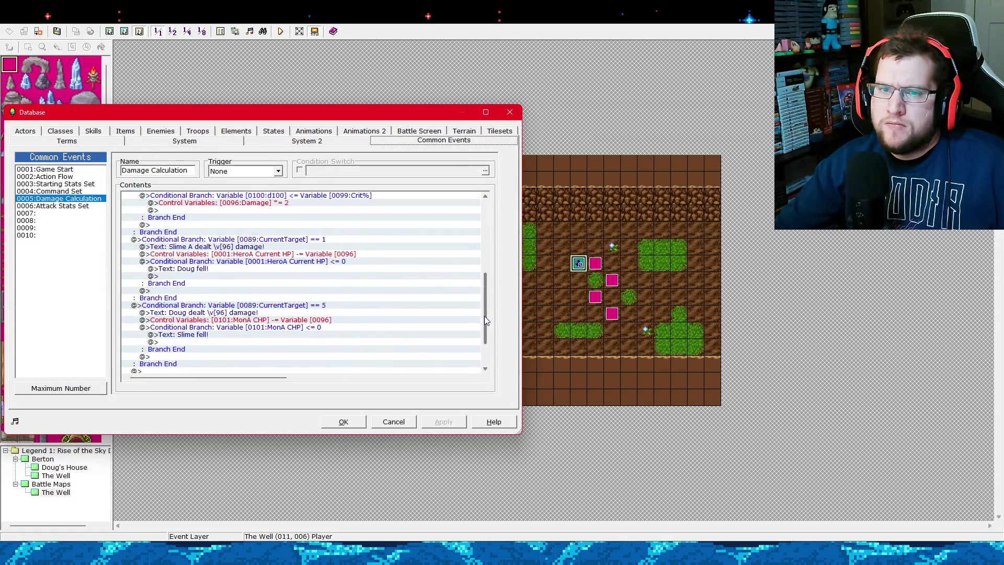
Review Doug's and the Slime's defeat checks without changes, then select 0003:Starting Stats Set.
click(252, 264)
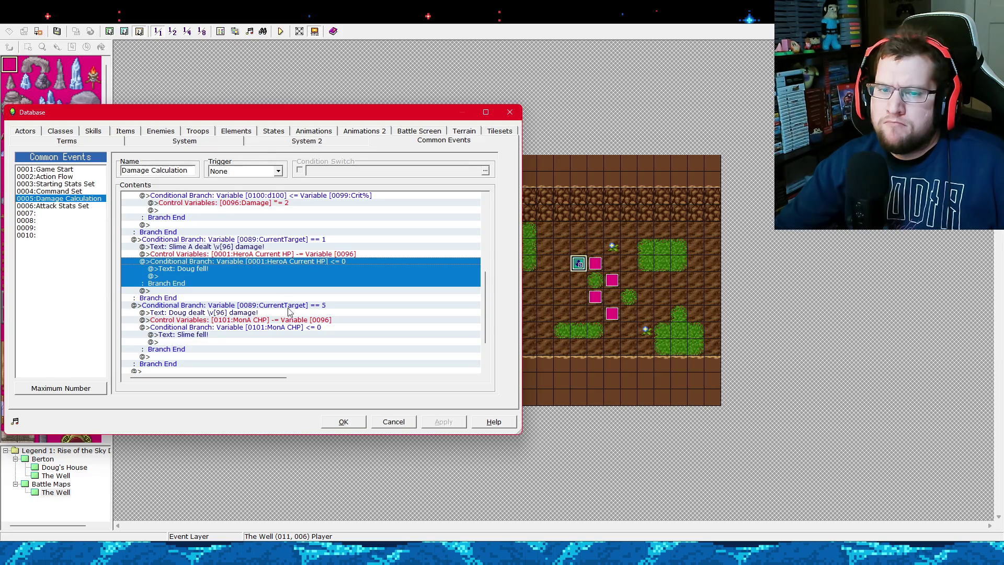
click(290, 326)
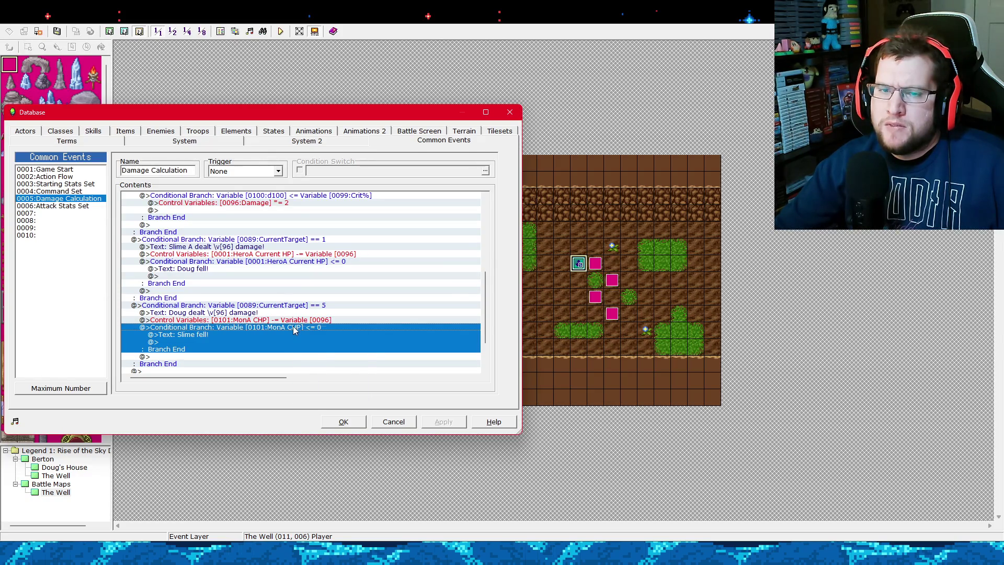
right_click(293, 325)
click(309, 343)
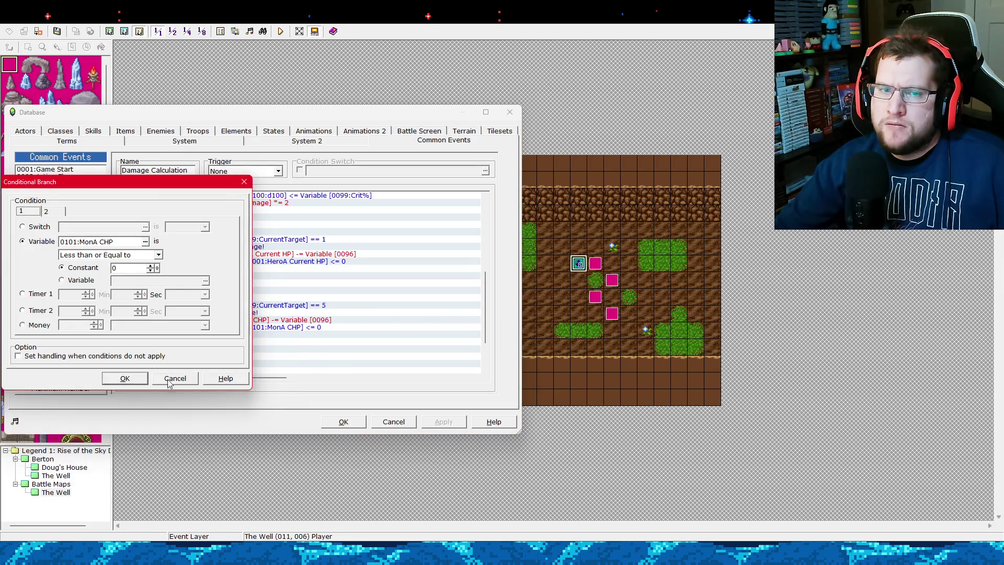
click(173, 377)
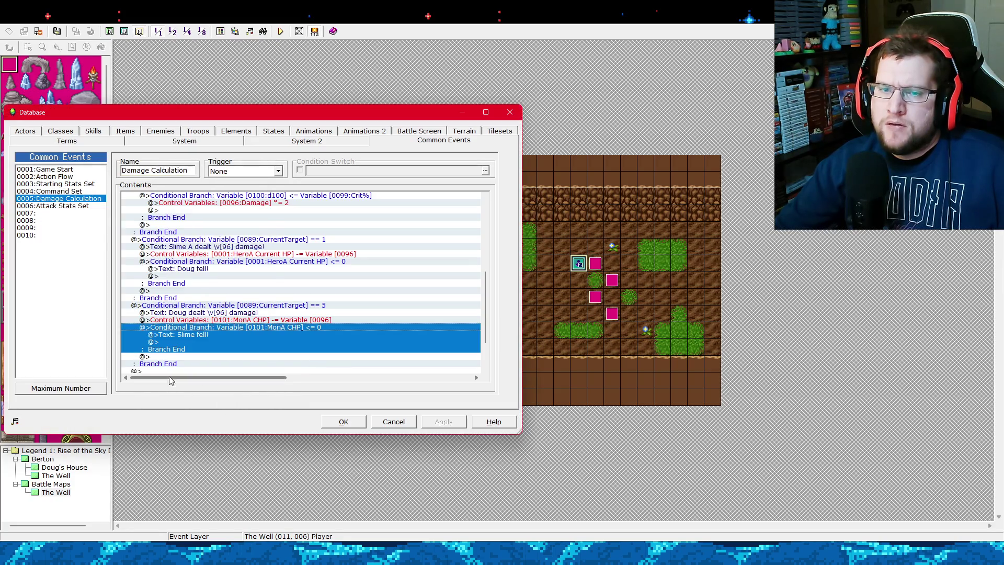
click(86, 185)
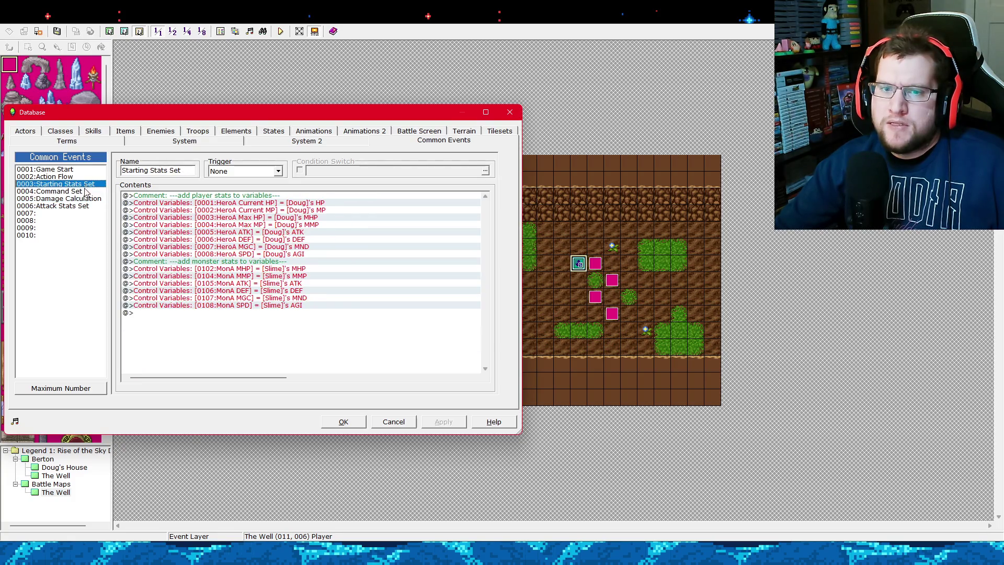
Duplicate the MonA MHP and MonA MMP assignment lines in Starting Stats Set.
click(306, 272)
right_click(301, 271)
click(310, 285)
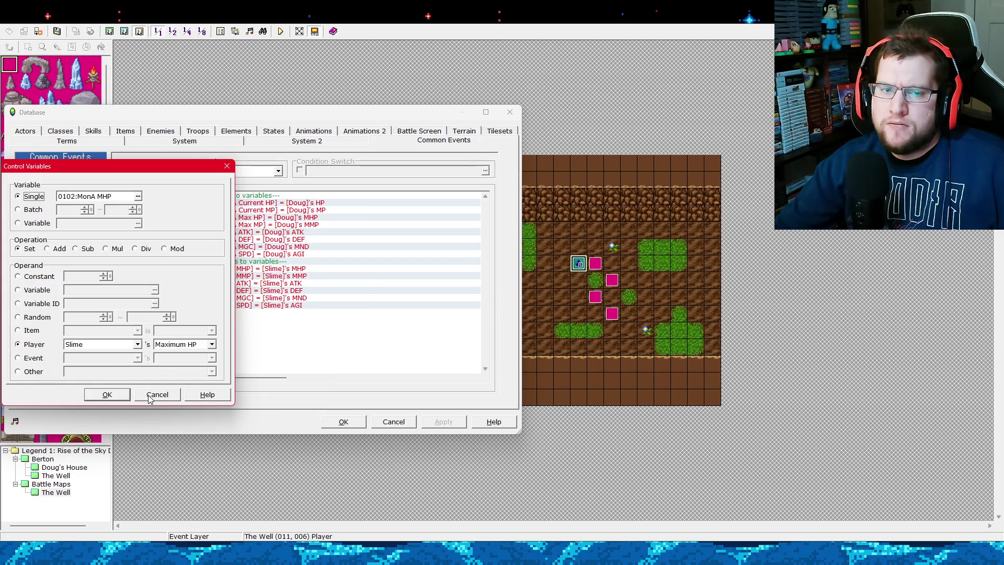
click(151, 395)
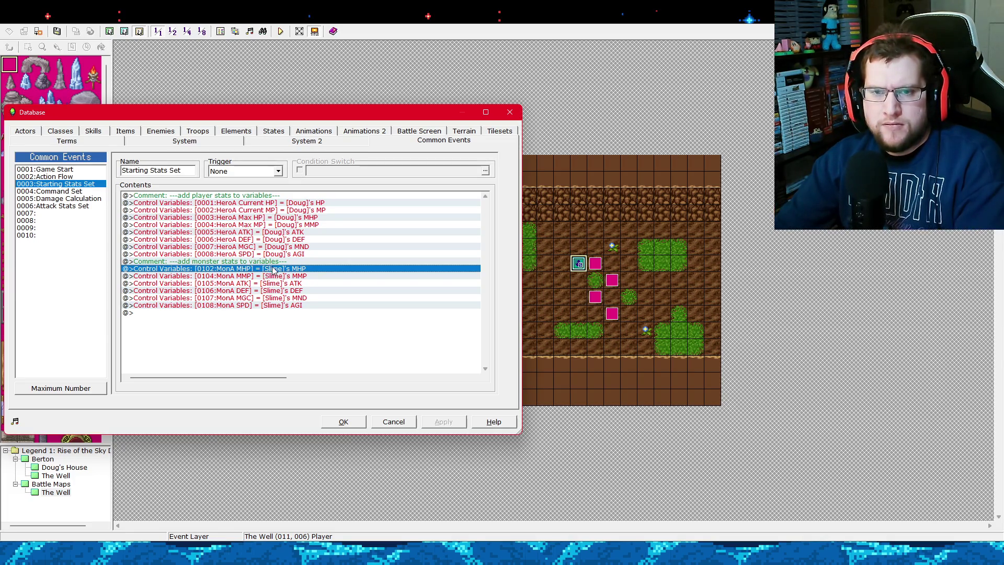
key(ctrl+c)
key(ctrl+v)
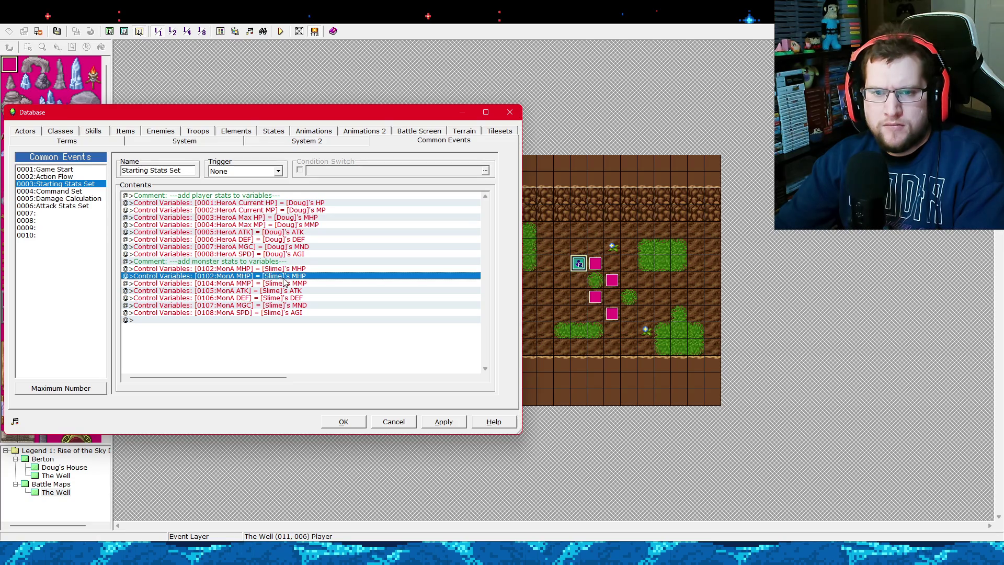
click(286, 283)
key(ctrl+c)
key(ctrl+v)
Change the first MonA MHP line's source to Slime's HP.
click(291, 269)
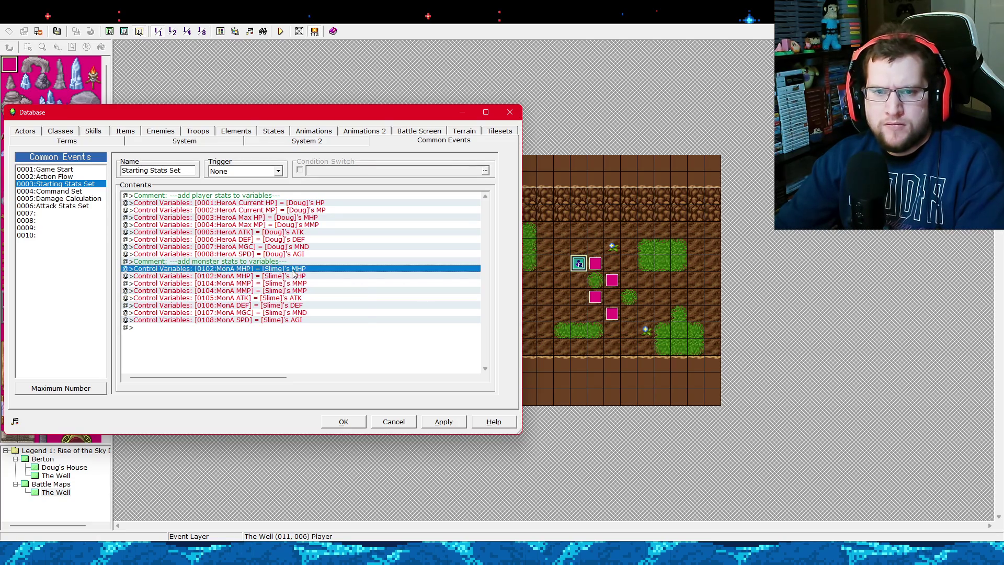
key(Return)
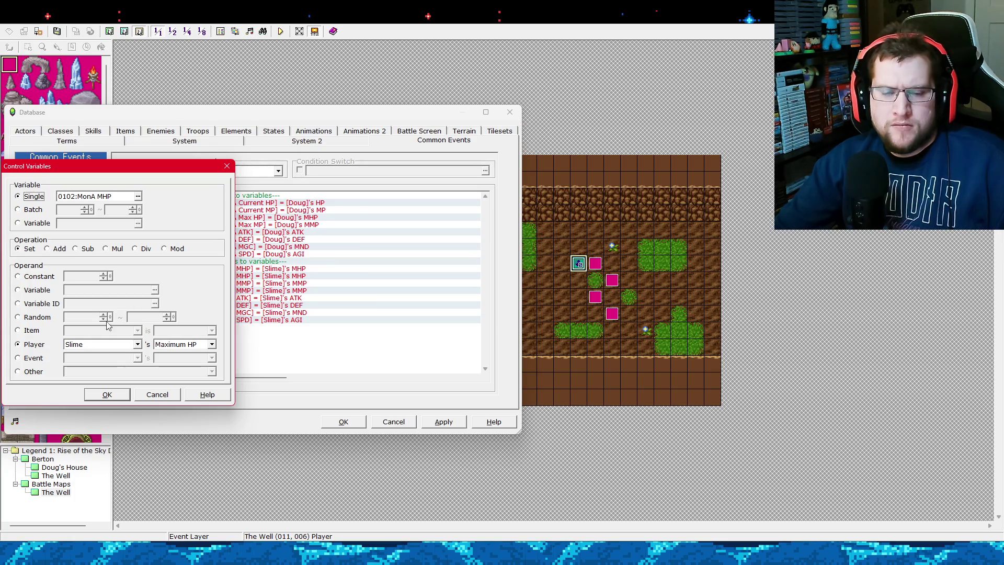
click(181, 344)
scroll(183, 376, up, 2)
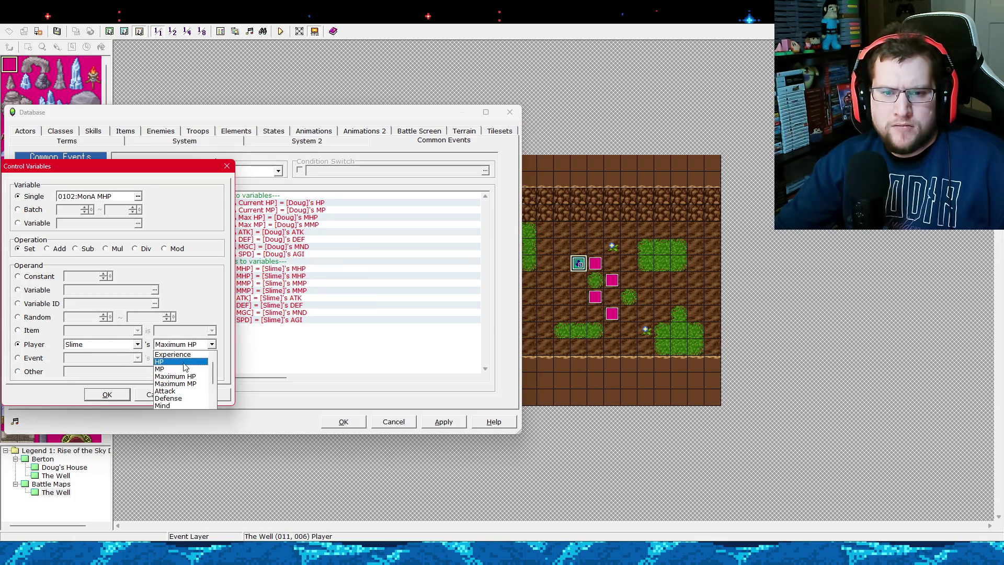
click(183, 363)
click(106, 395)
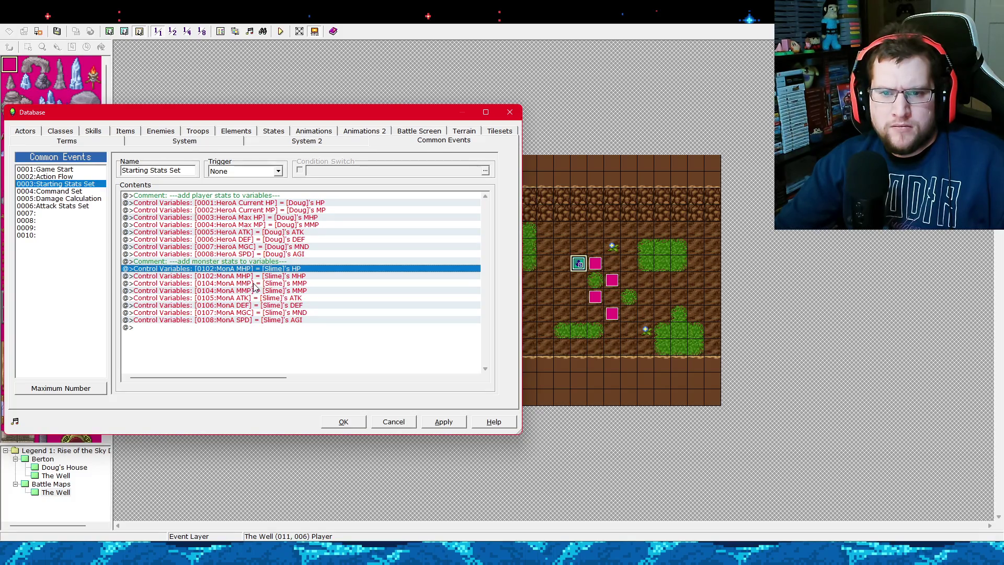
Retarget that assignment to variable 0101 MonA CHP.
right_click(261, 268)
click(271, 285)
key(Return)
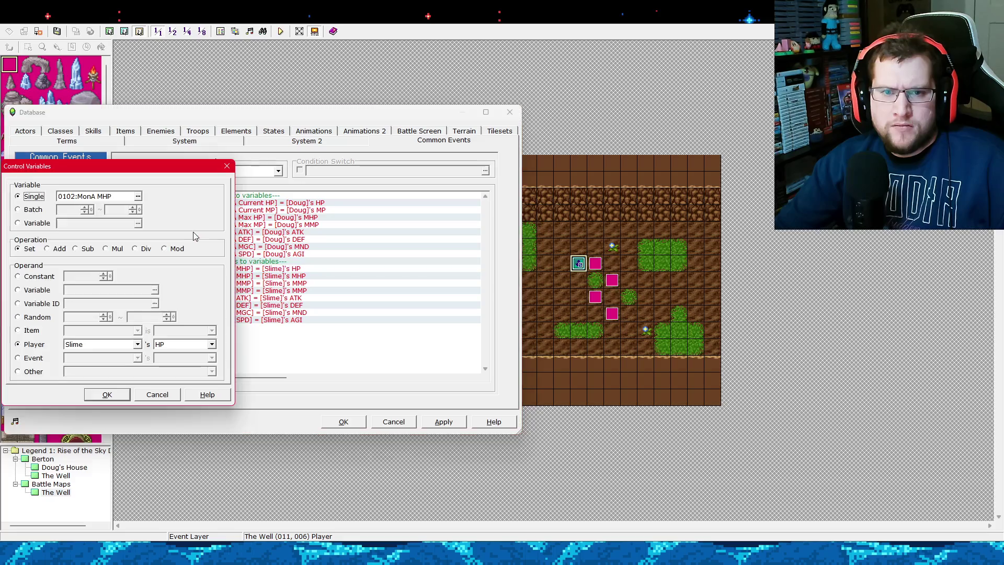
click(137, 197)
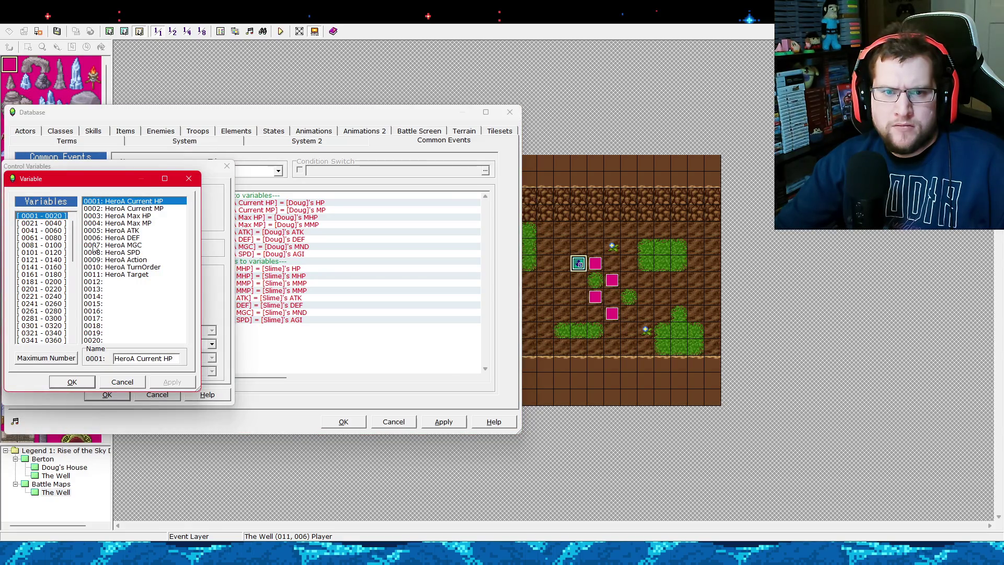
click(61, 267)
click(61, 255)
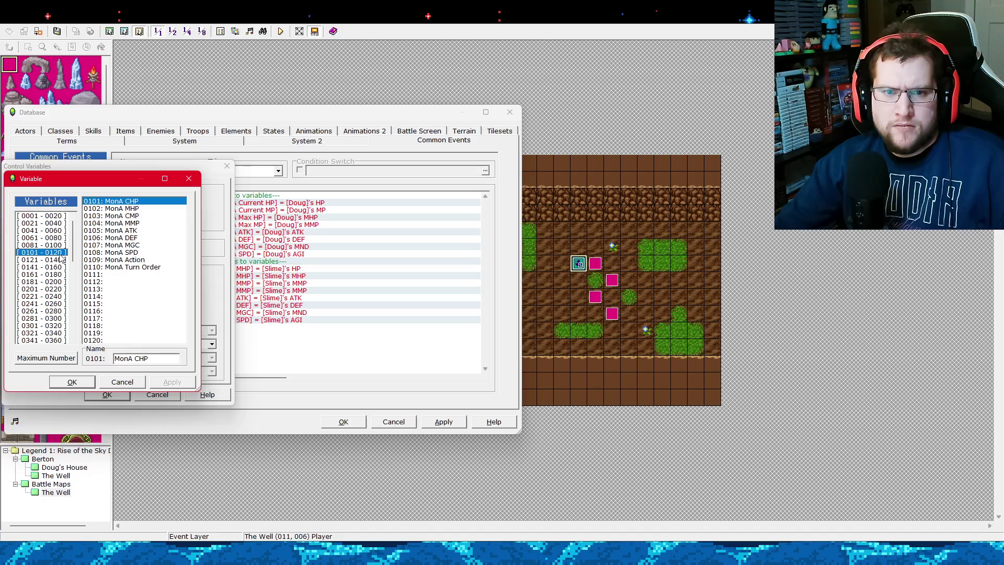
double_click(129, 203)
click(117, 393)
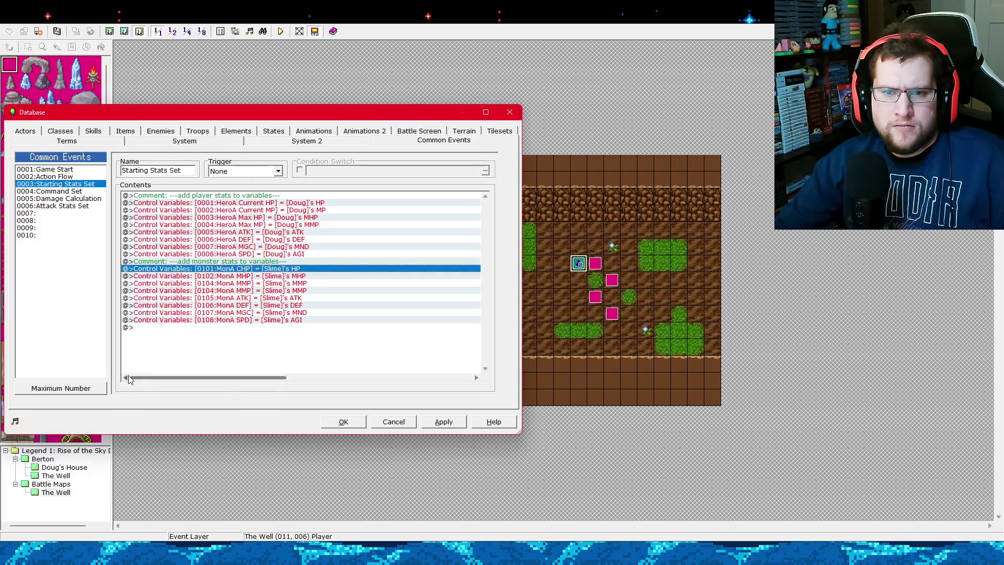
Set MonA CHP's source to Slime's Maximum HP.
right_click(295, 282)
right_click(281, 269)
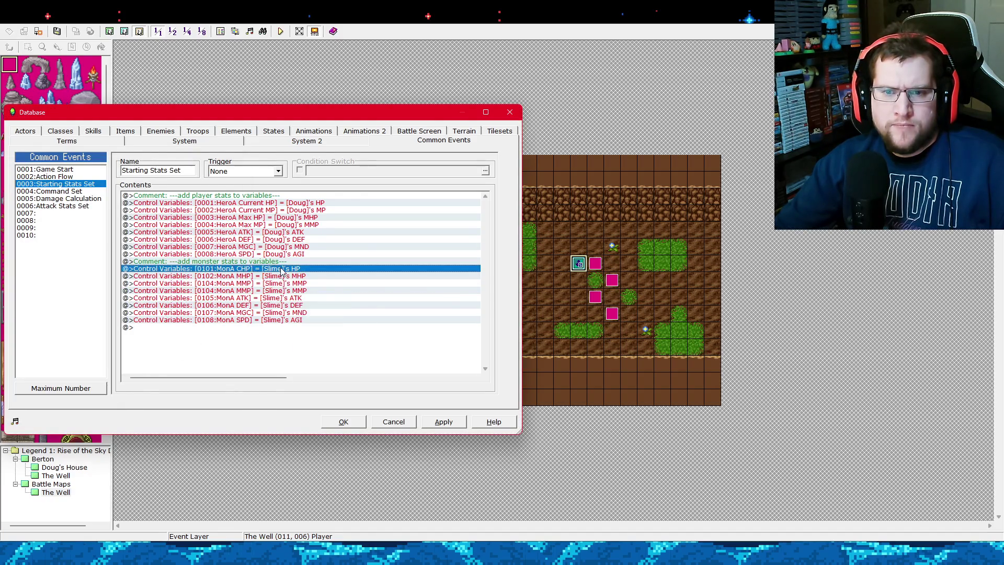
click(300, 284)
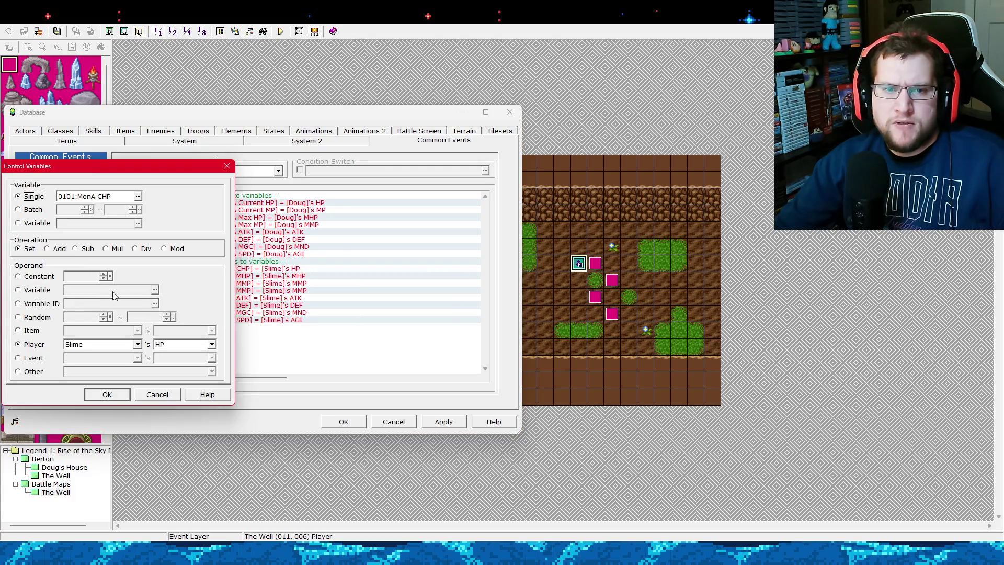
click(173, 346)
click(183, 361)
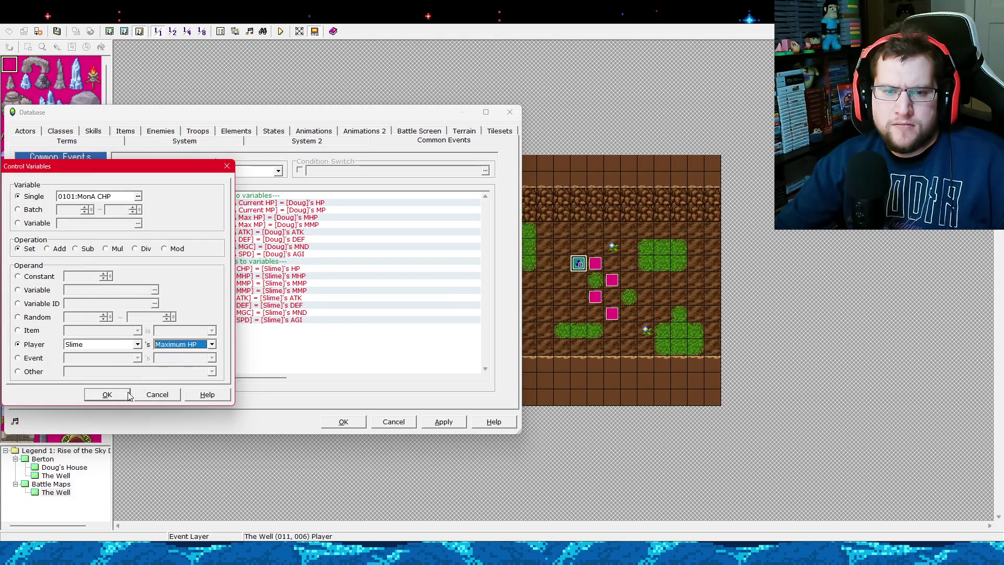
click(107, 395)
Make the duplicate MMP line assign Slime's MMP to 0103 MonA CMP.
right_click(273, 283)
click(281, 303)
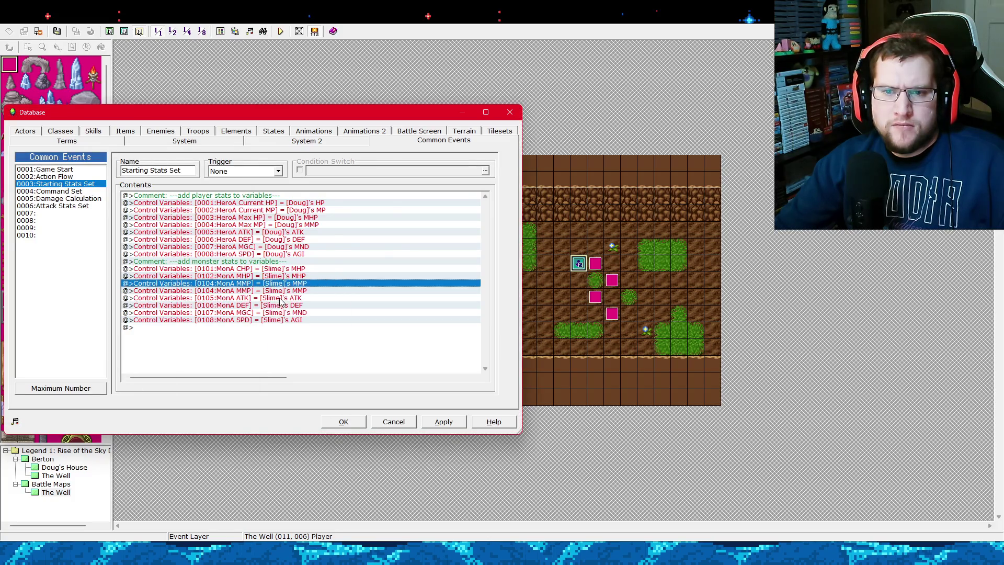
click(137, 198)
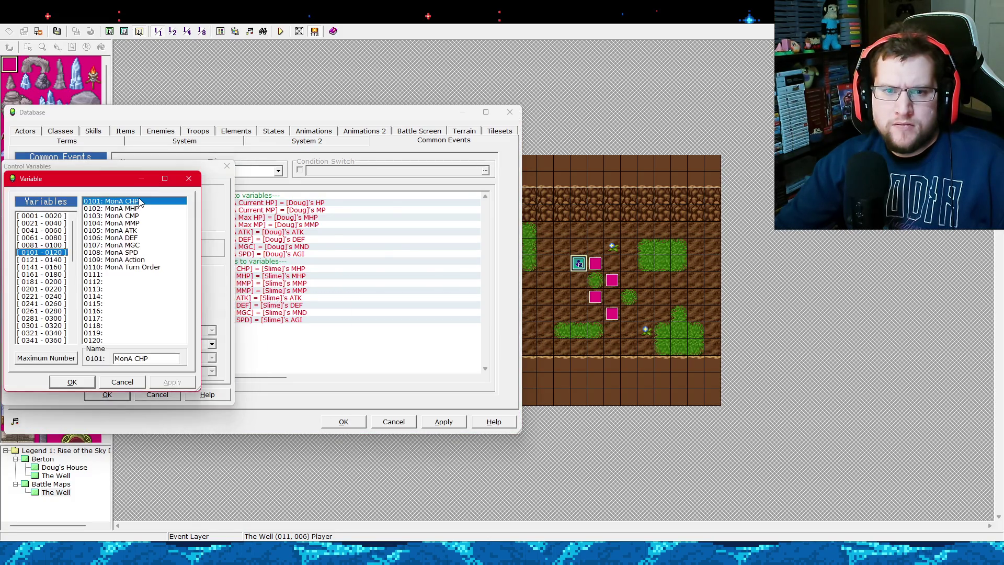
click(134, 216)
click(74, 382)
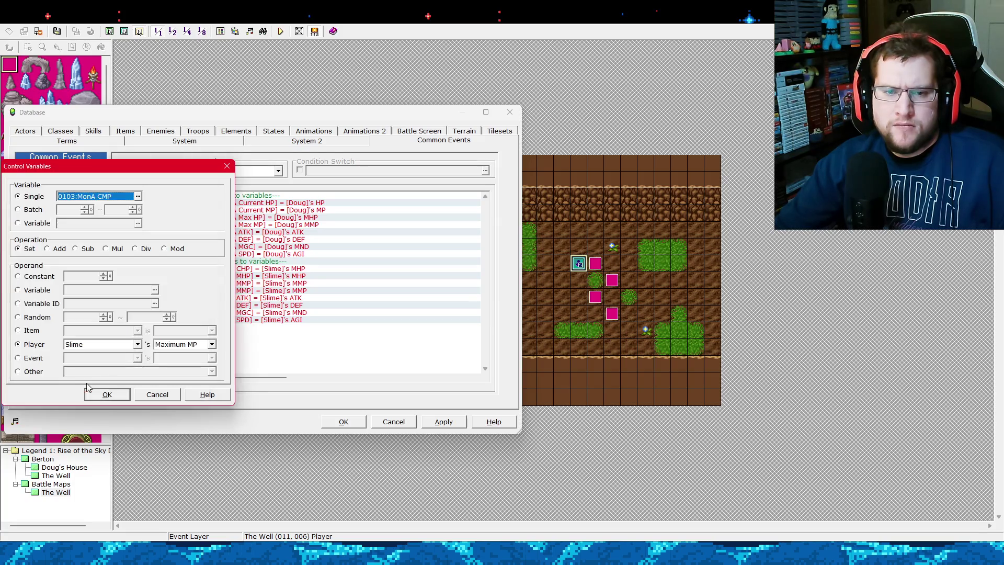
click(107, 394)
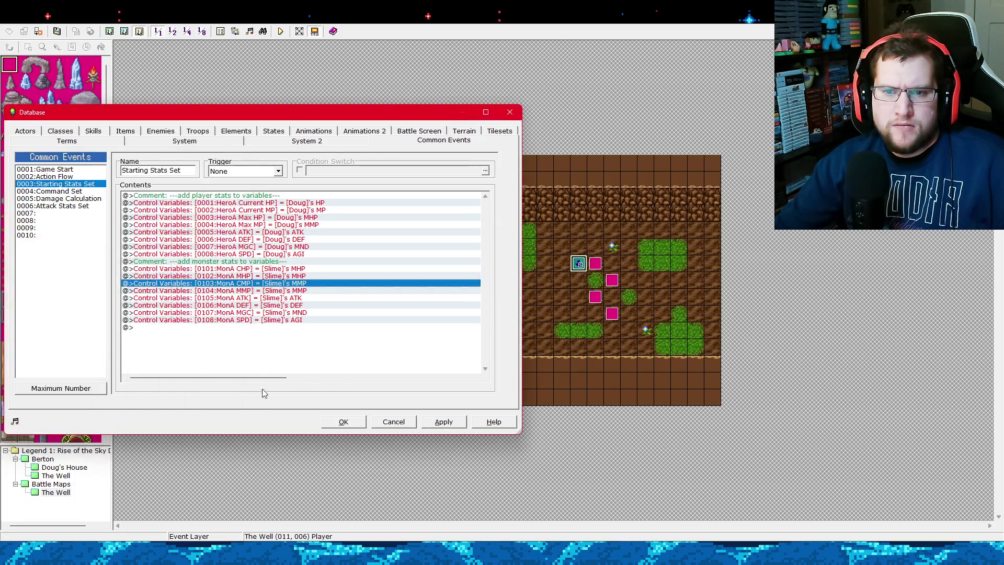
Save the Starting Stats Set changes and start a playtest.
click(443, 421)
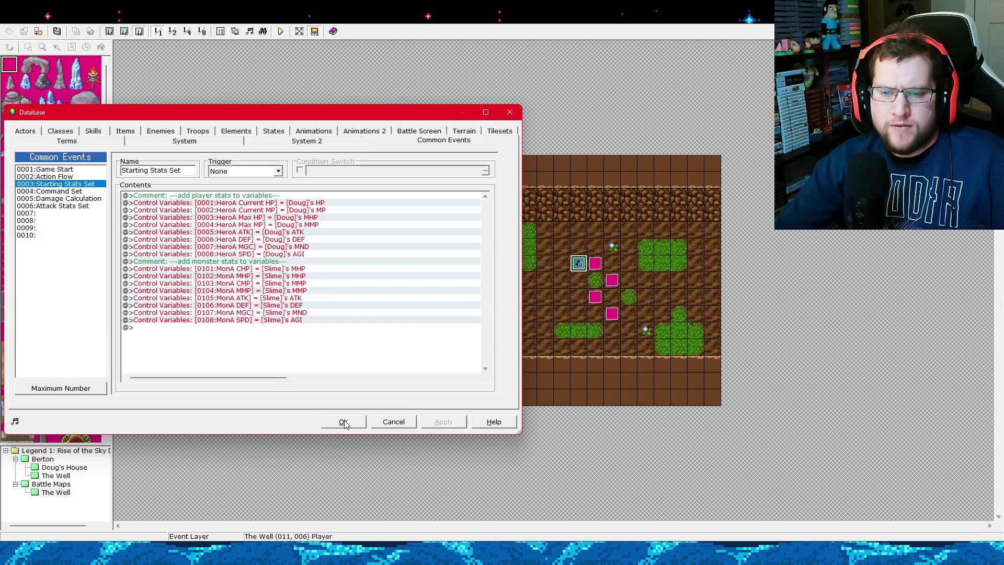
click(344, 422)
click(283, 33)
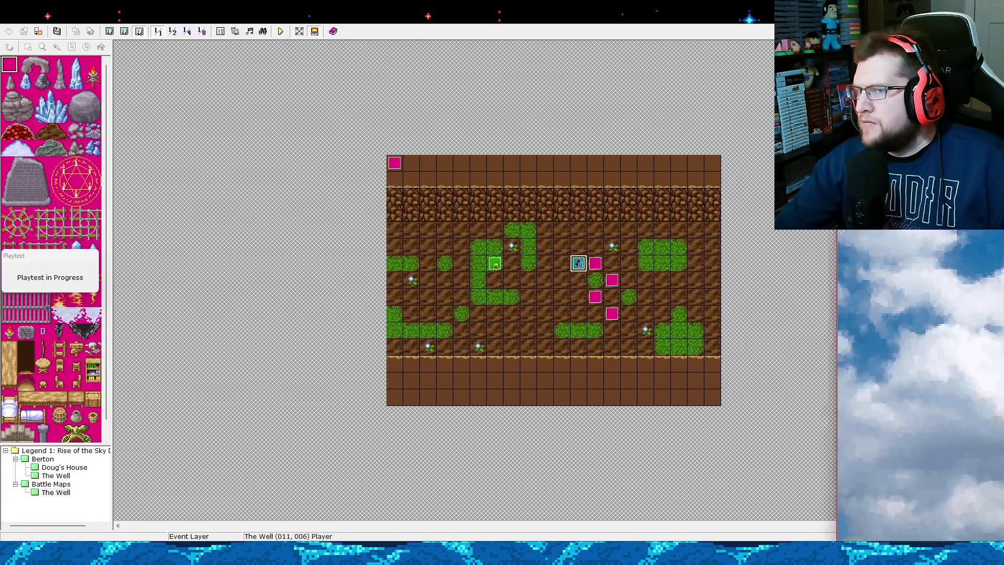
key(Return)
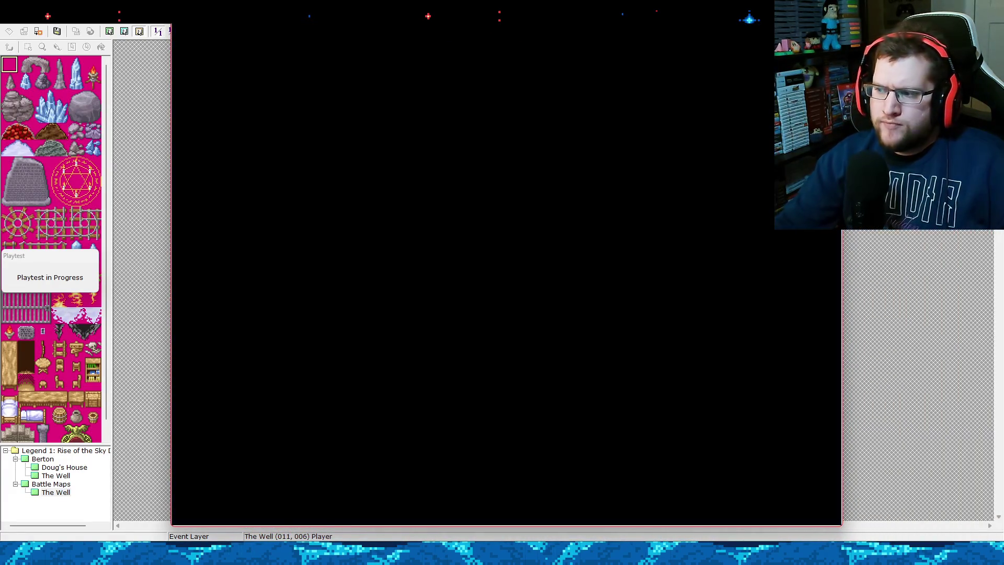
key(Return)
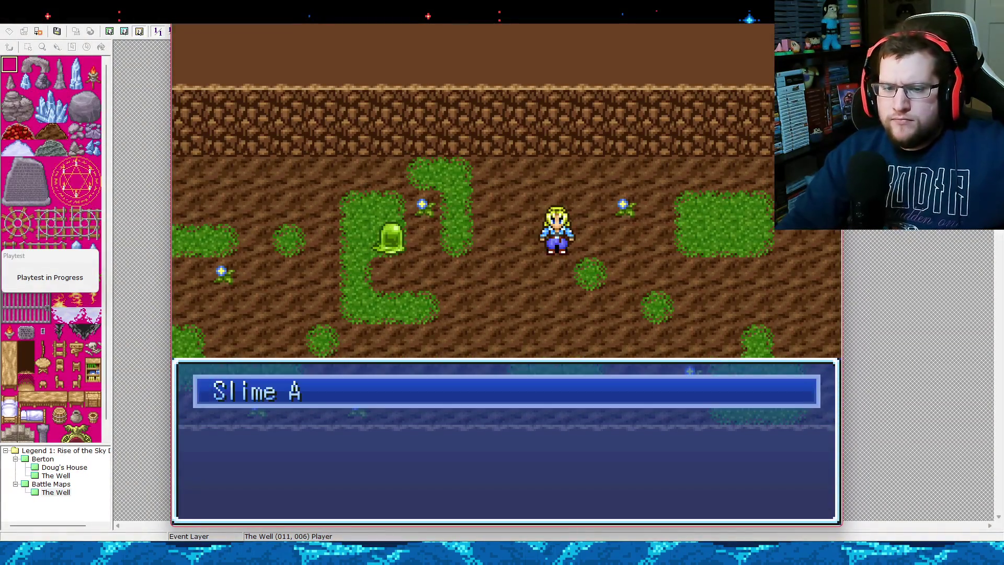
key(Return)
key(Return)
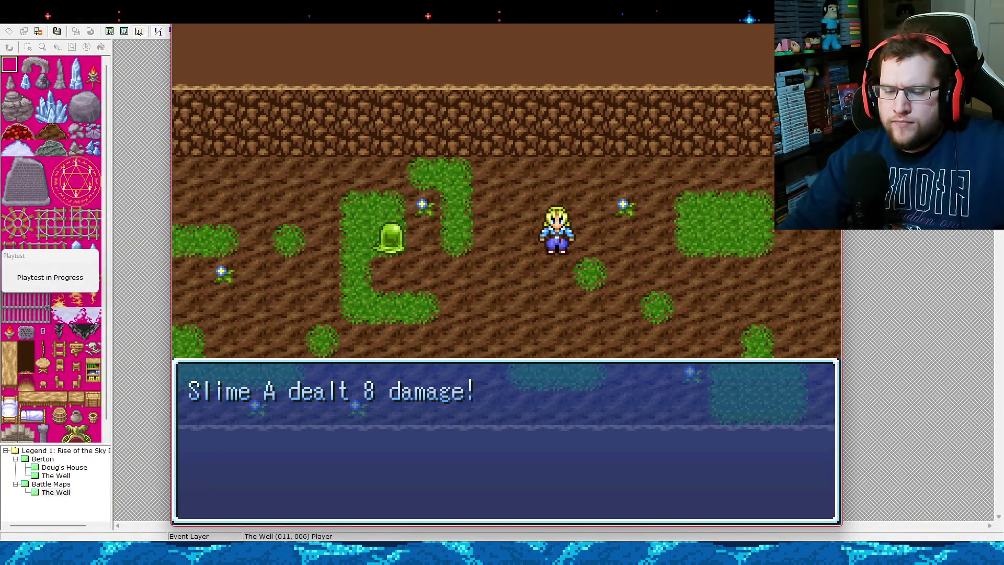
key(Return)
key(Return)
key(Return)
key(Return)
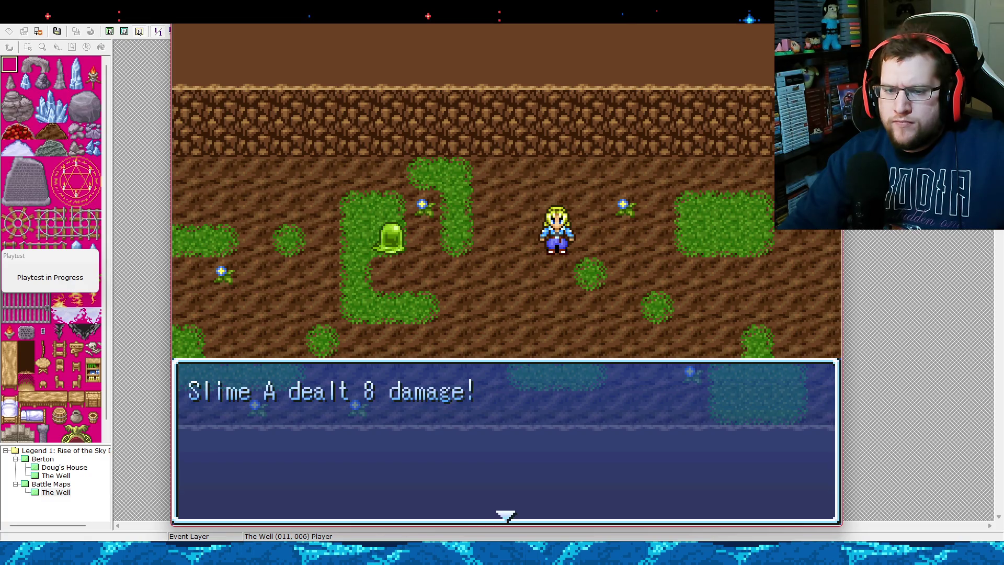
key(Return)
key(Return)
key(Return)
key(Return)
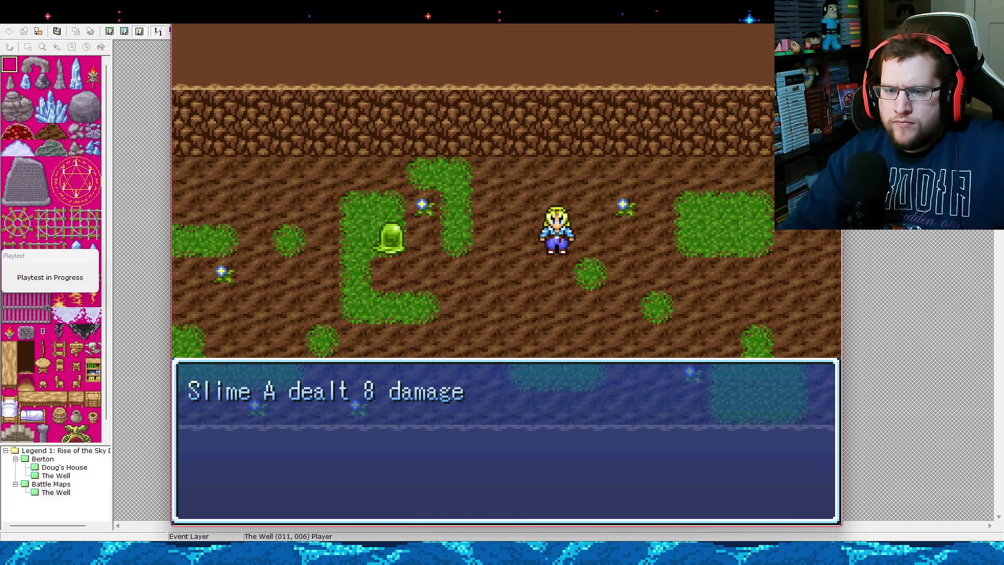
key(Return)
key(Return)
key(Return)
key(Return)
key(Return)
key(Return)
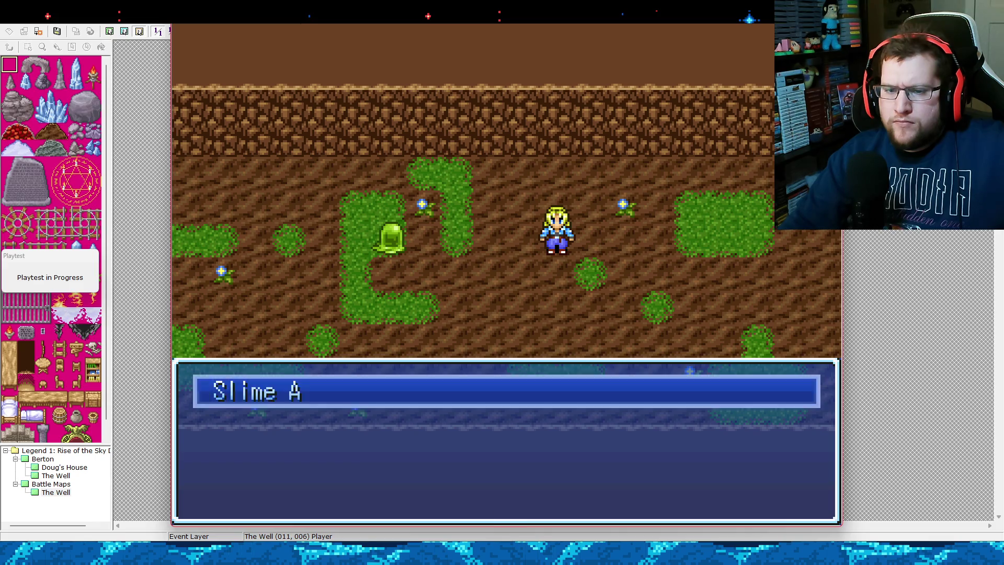
key(Return)
key(Return)
key(Return)
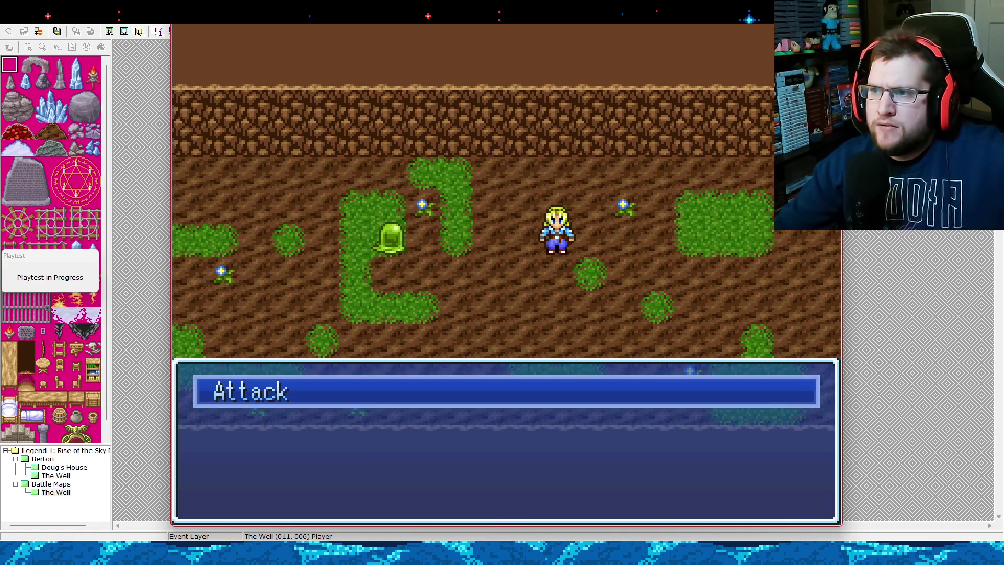
key(alt+F4)
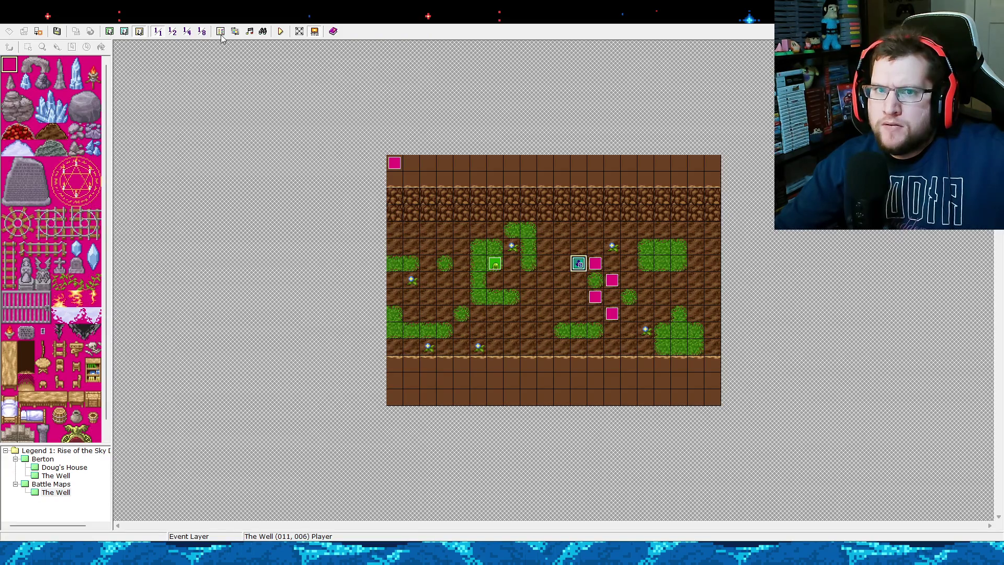
Open the Battle Flow map event and inspect its Command Set and Starting Stats Set calls.
click(221, 35)
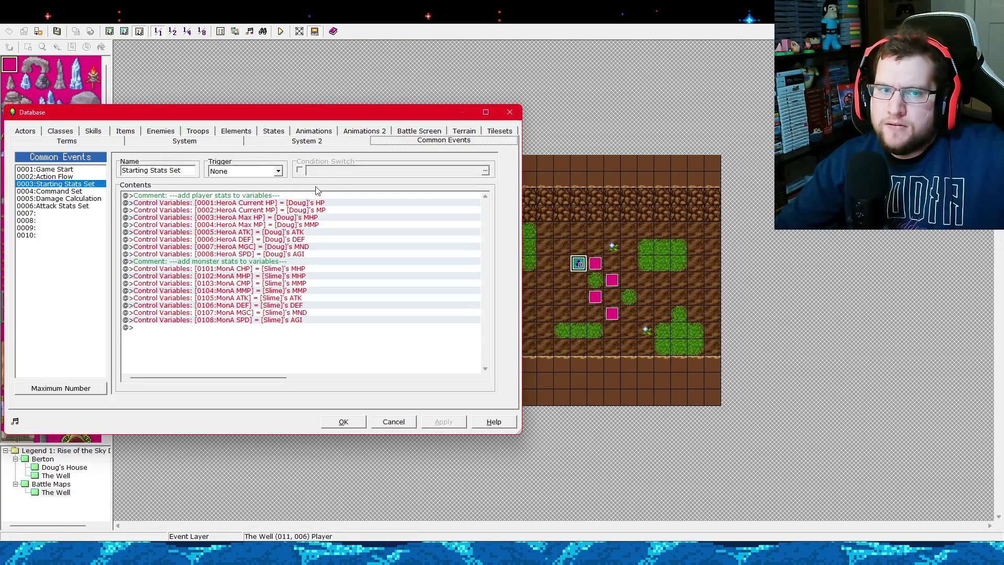
click(510, 113)
click(395, 163)
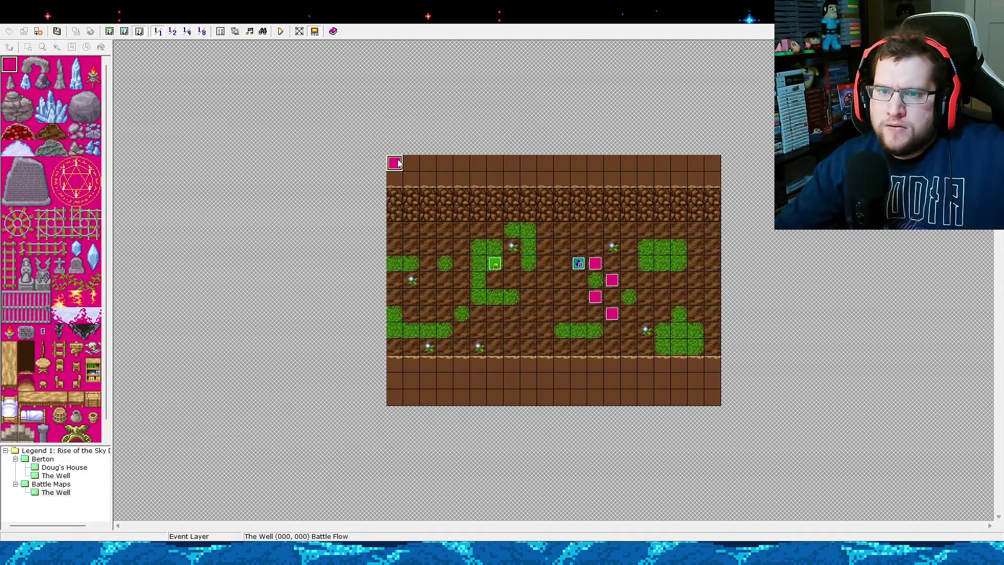
double_click(396, 164)
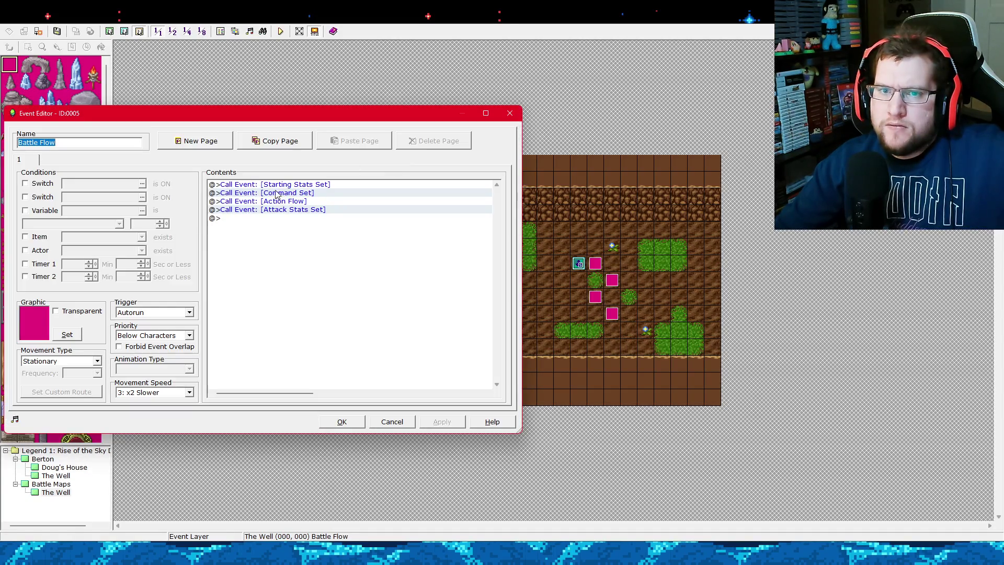
click(311, 194)
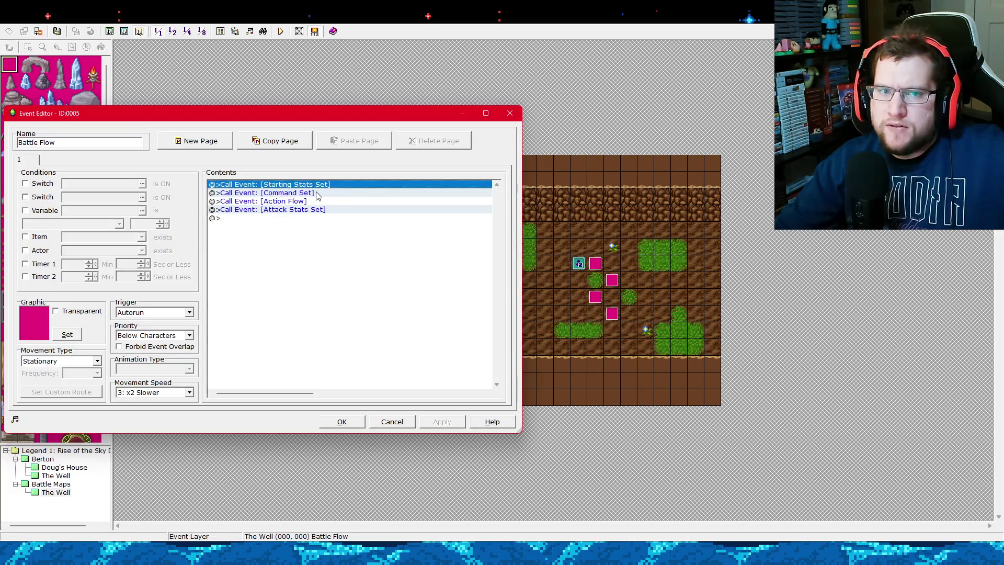
click(318, 194)
click(339, 184)
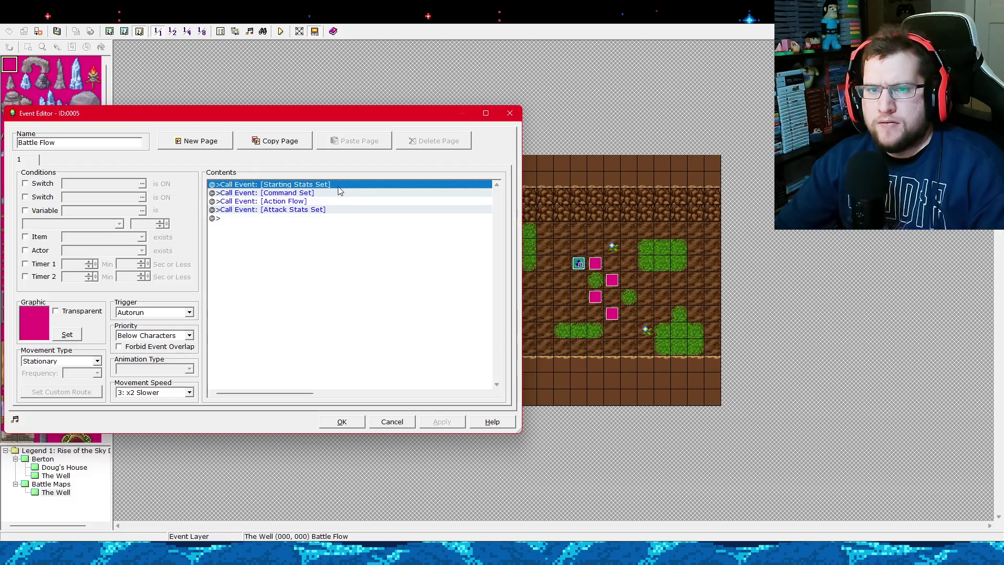
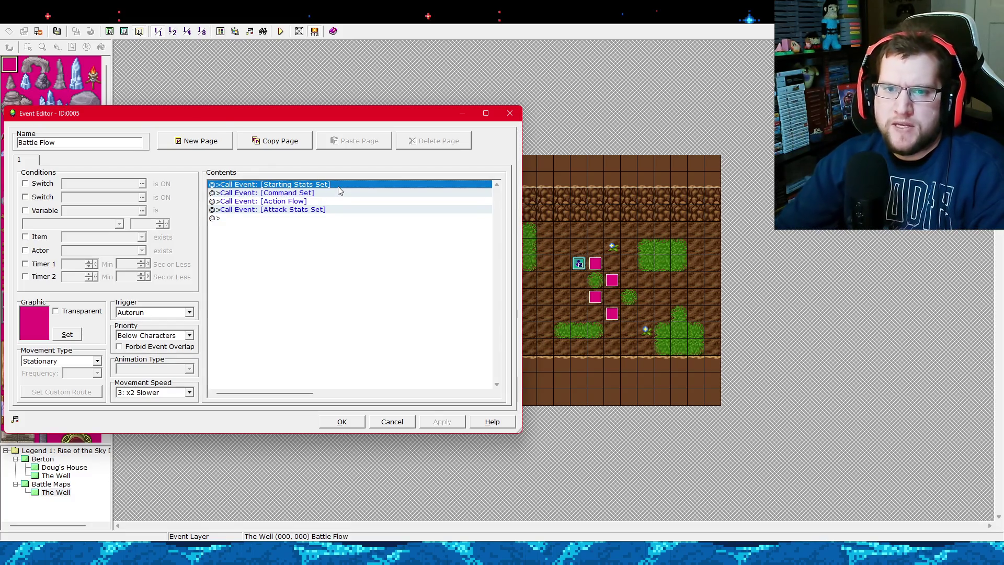
On page 1, add a Control Switches command turning switch 0002, named BattleStart, ON.
right_click(256, 193)
click(262, 199)
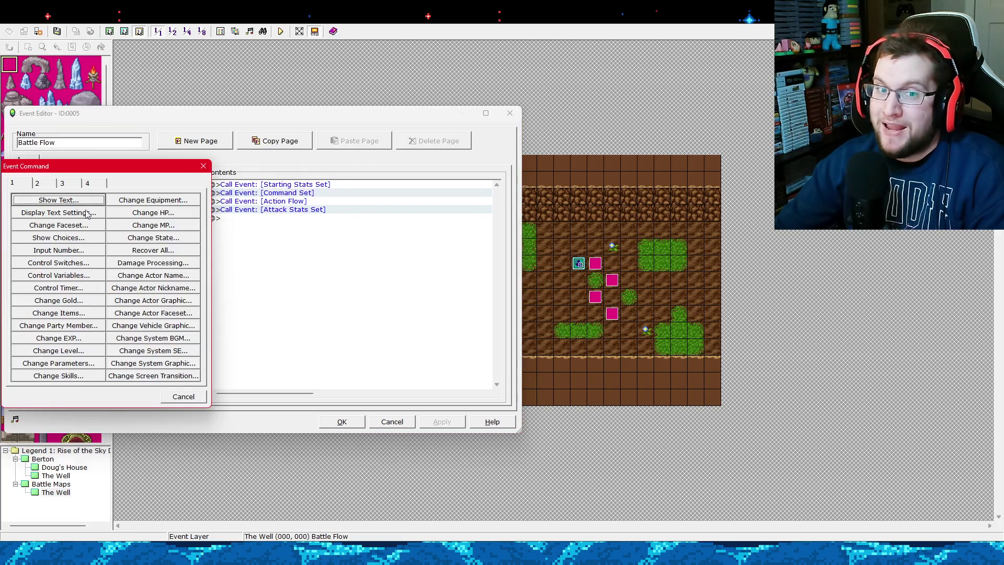
click(58, 262)
click(164, 260)
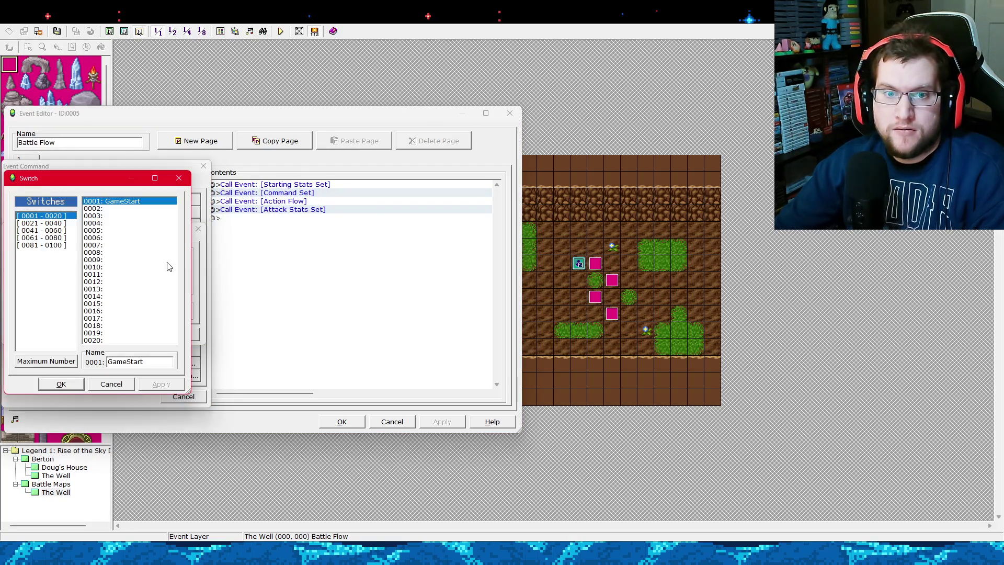
click(87, 208)
click(145, 361)
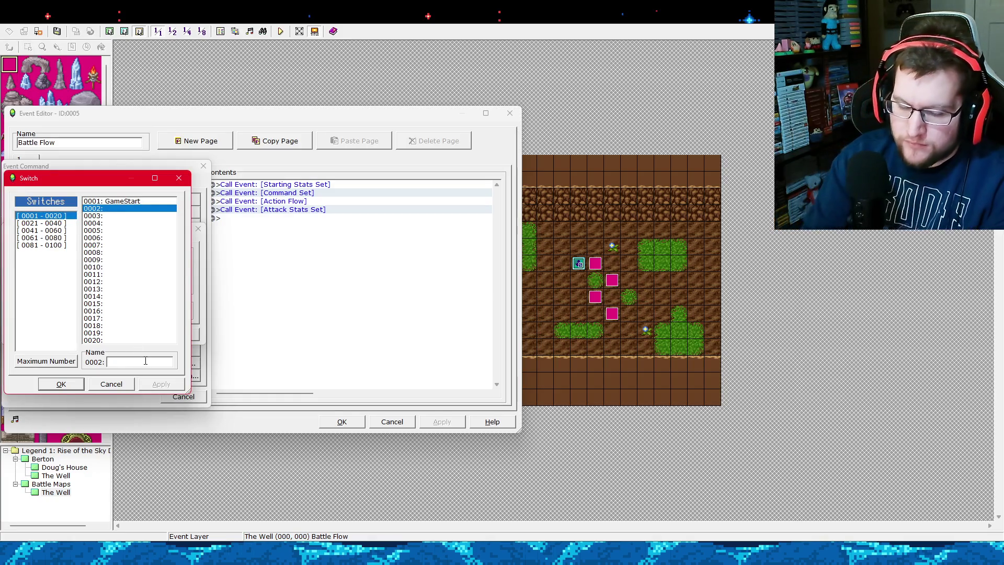
text(BattleSt)
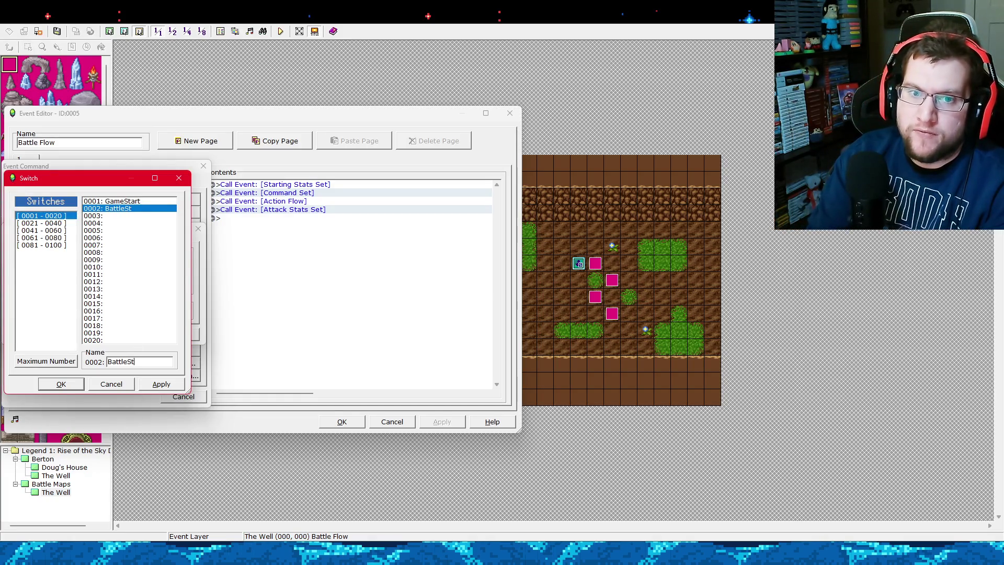
text(art)
click(74, 384)
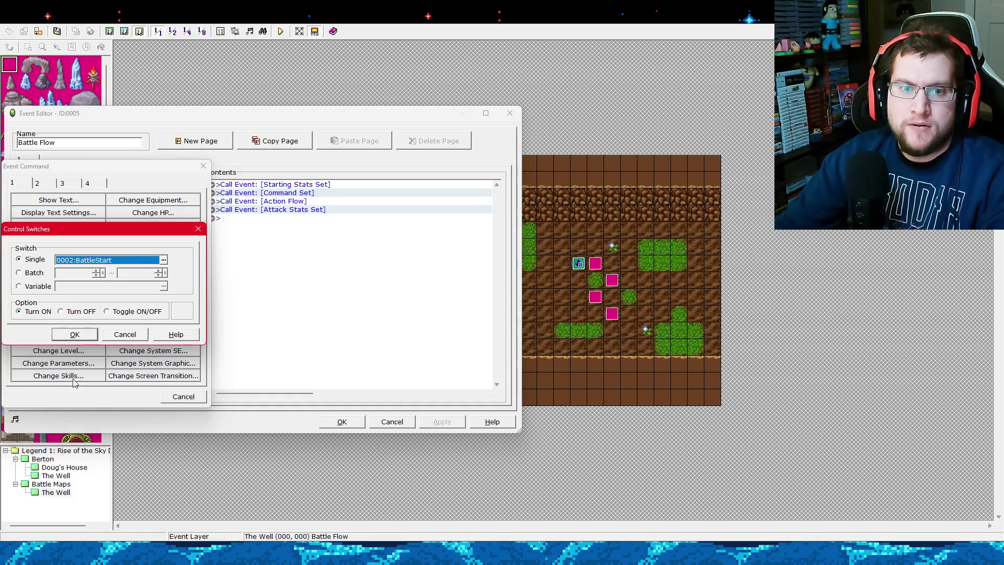
click(81, 336)
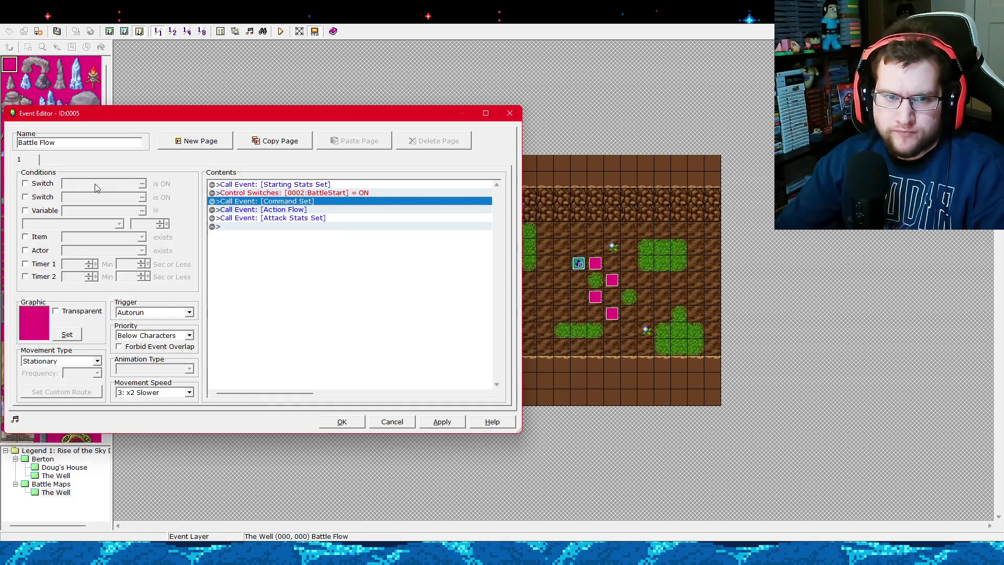
Create a second event page conditioned on the BattleStart switch.
click(204, 144)
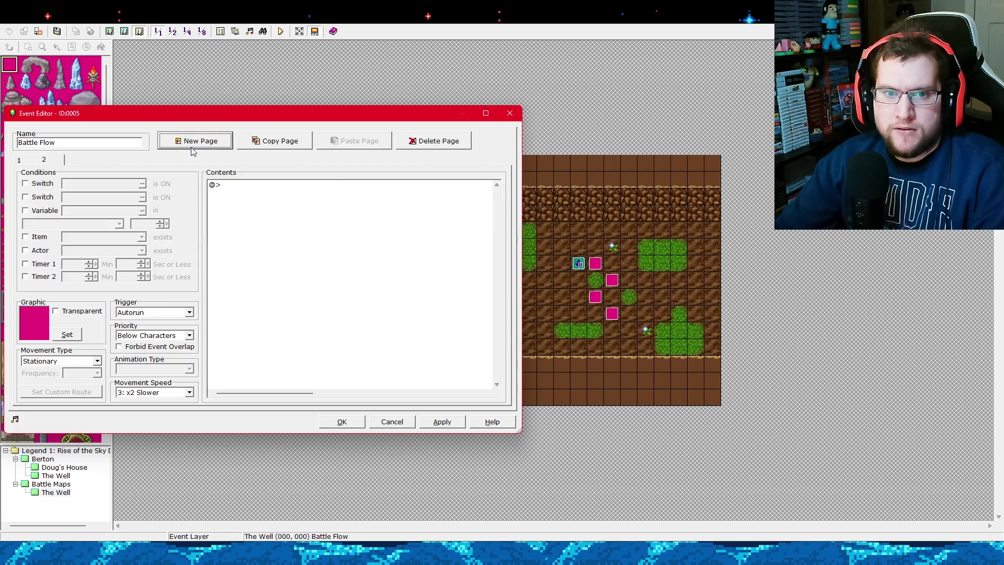
click(25, 183)
click(142, 184)
double_click(144, 223)
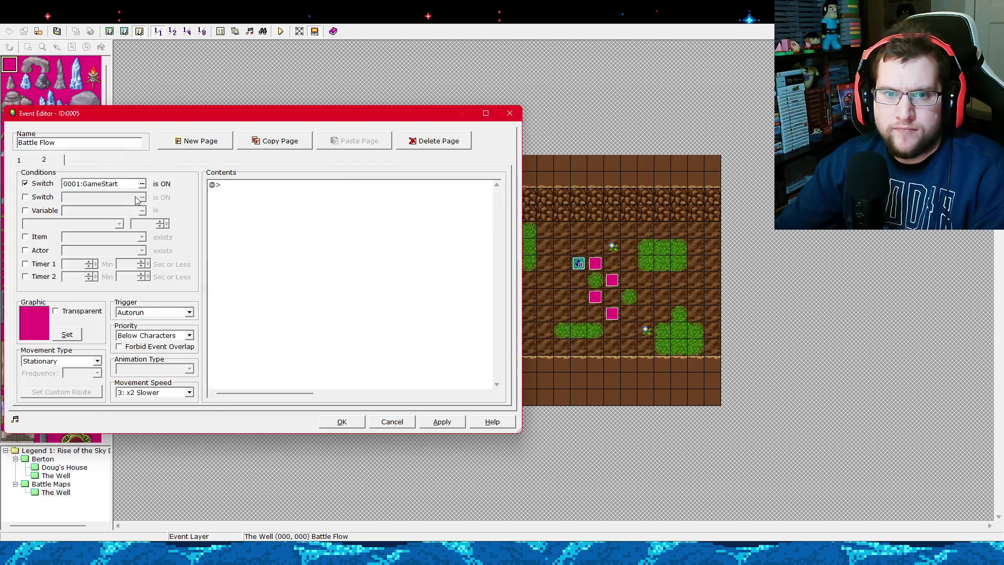
click(44, 163)
Move the Command Set, Action Flow and Attack Stats Set calls to page 2 and save the event.
click(19, 160)
click(277, 202)
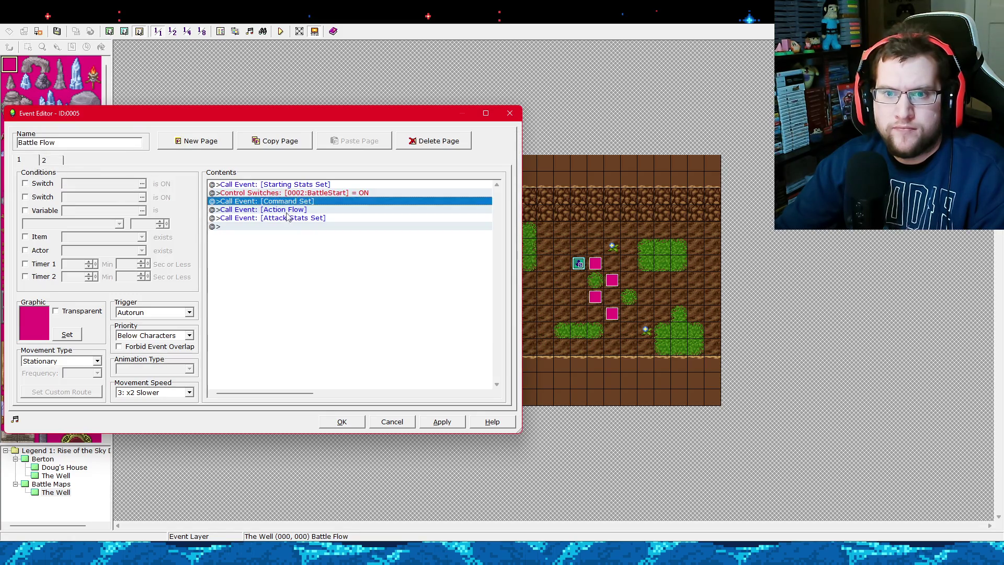
shift+click(289, 218)
key(ctrl+x)
click(52, 162)
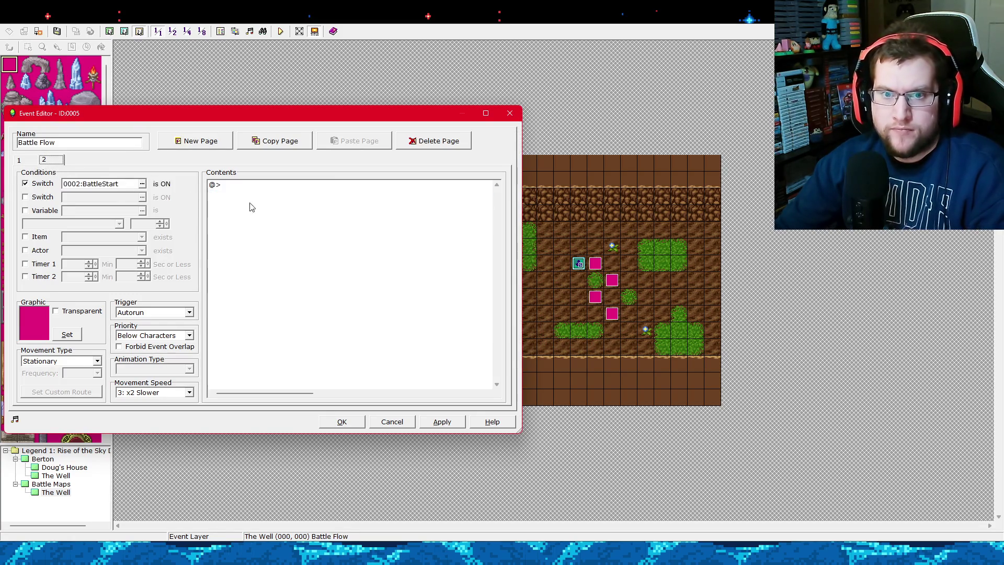
click(265, 186)
key(ctrl+v)
click(441, 422)
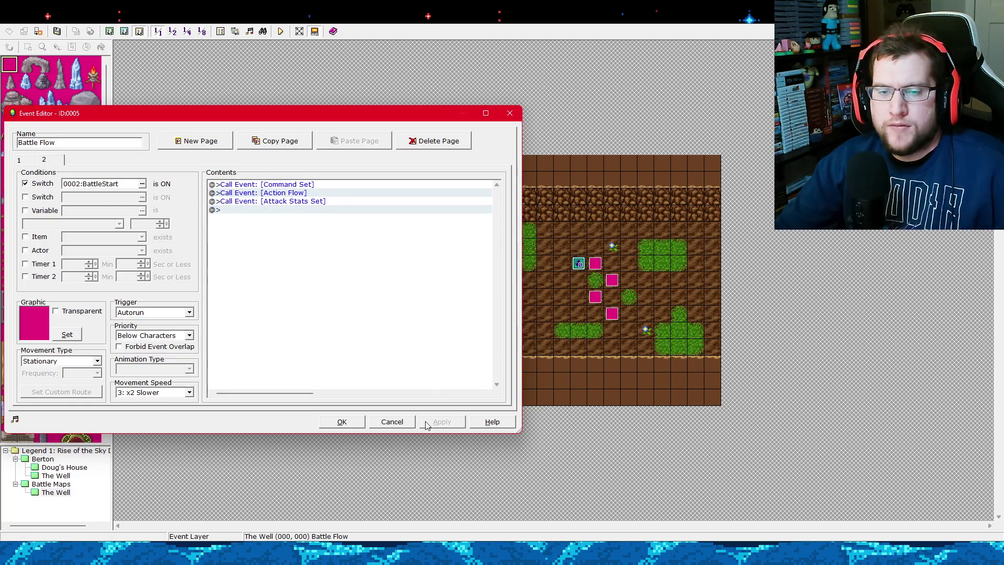
click(342, 423)
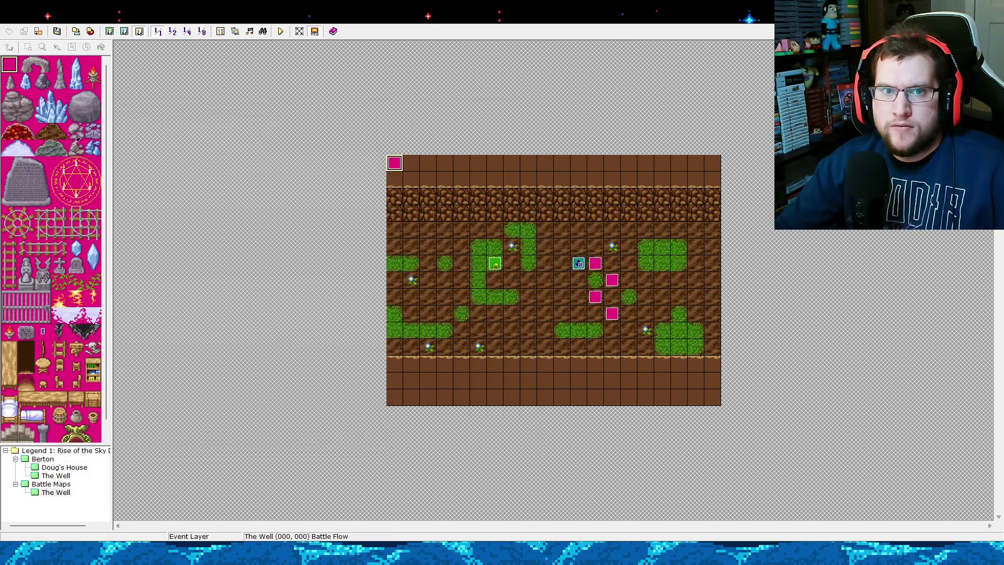
click(285, 33)
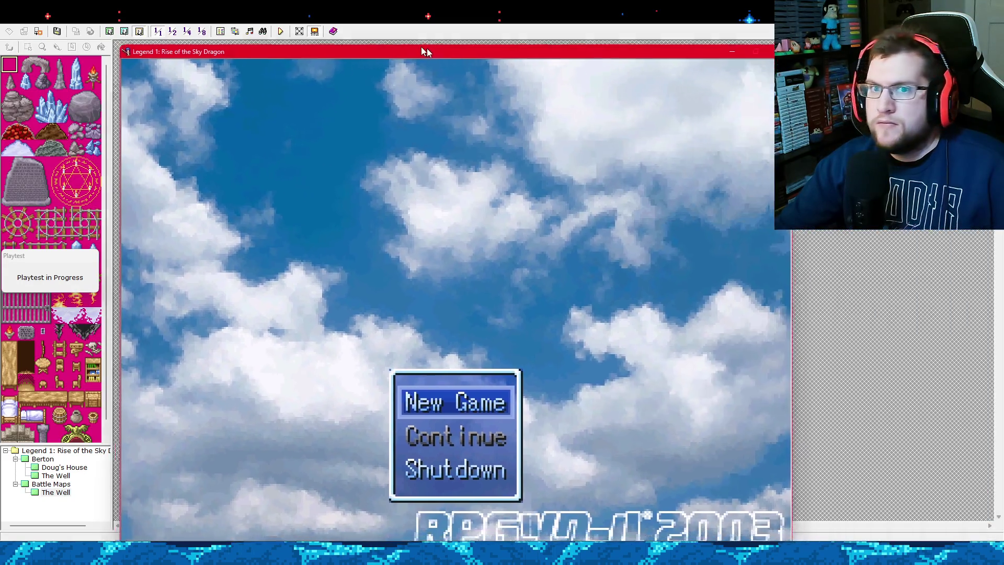
drag(427, 56, 432, 24)
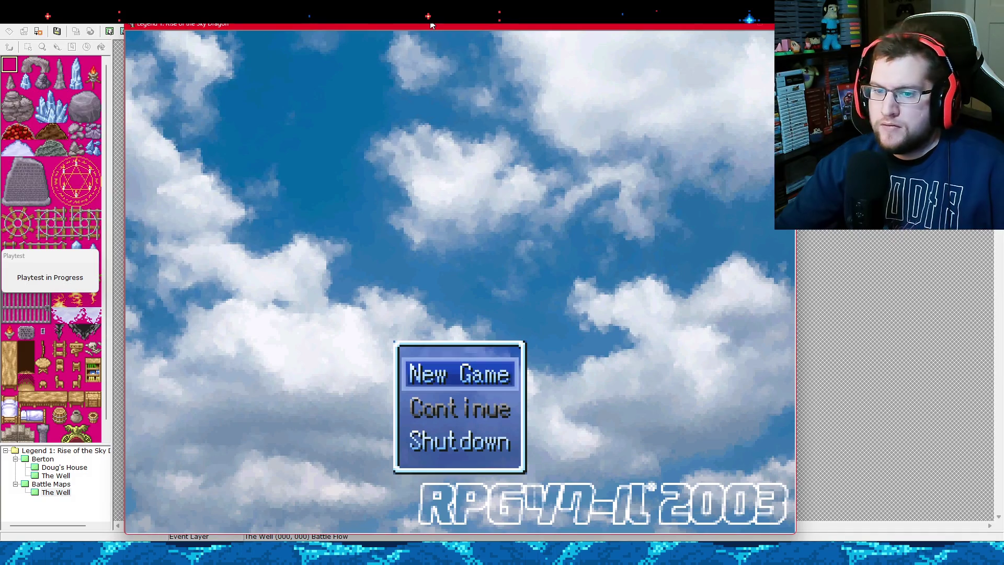
key(Return)
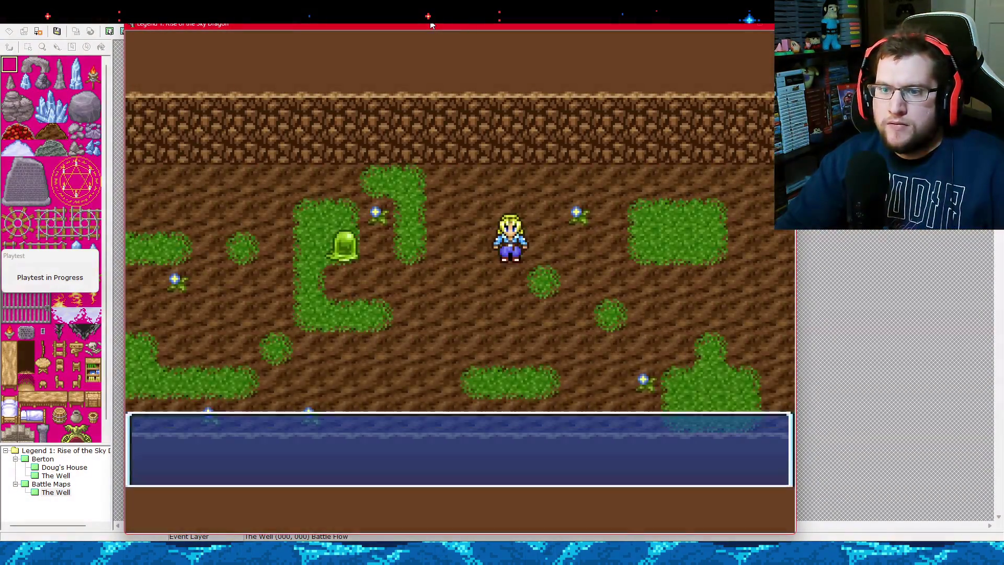
key(Return)
key(Return)
key(Return)
key(Return)
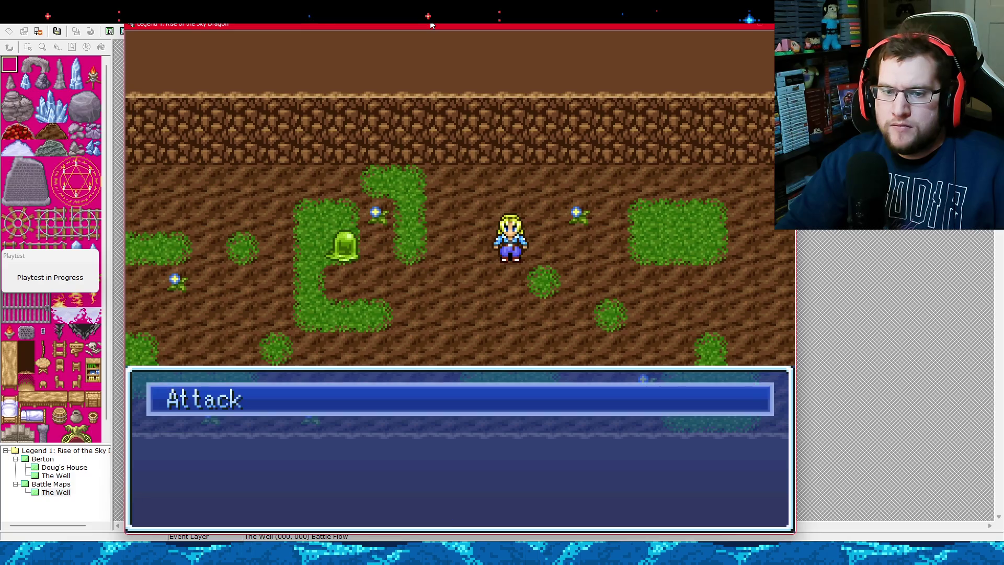
key(Return)
key(Return)
key(Return)
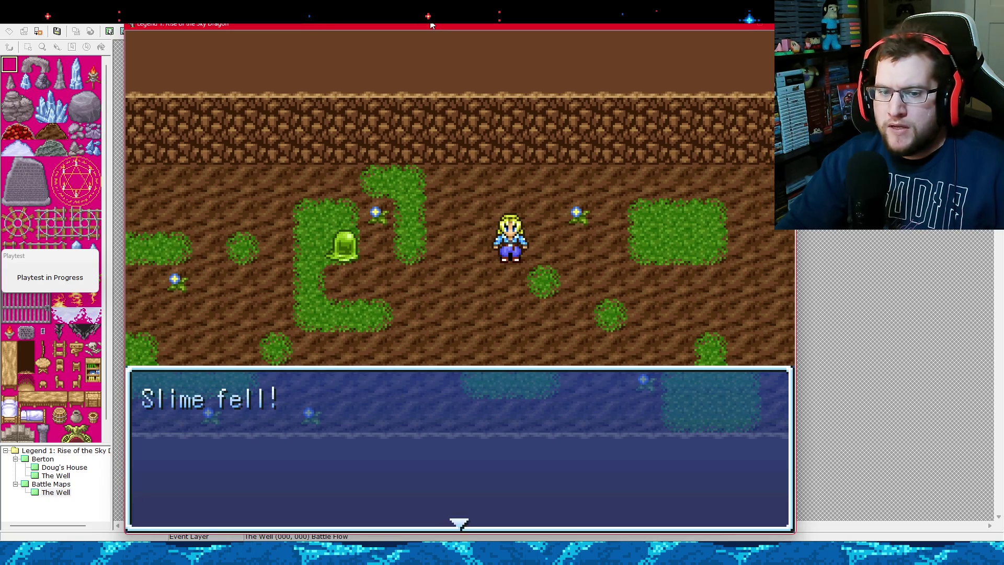
key(Return)
key(Return)
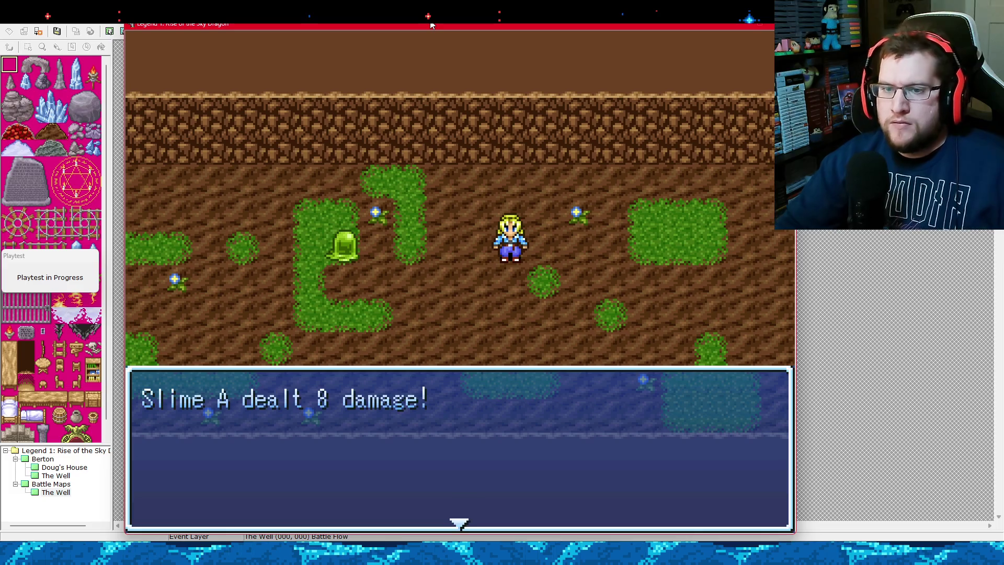
key(alt+F4)
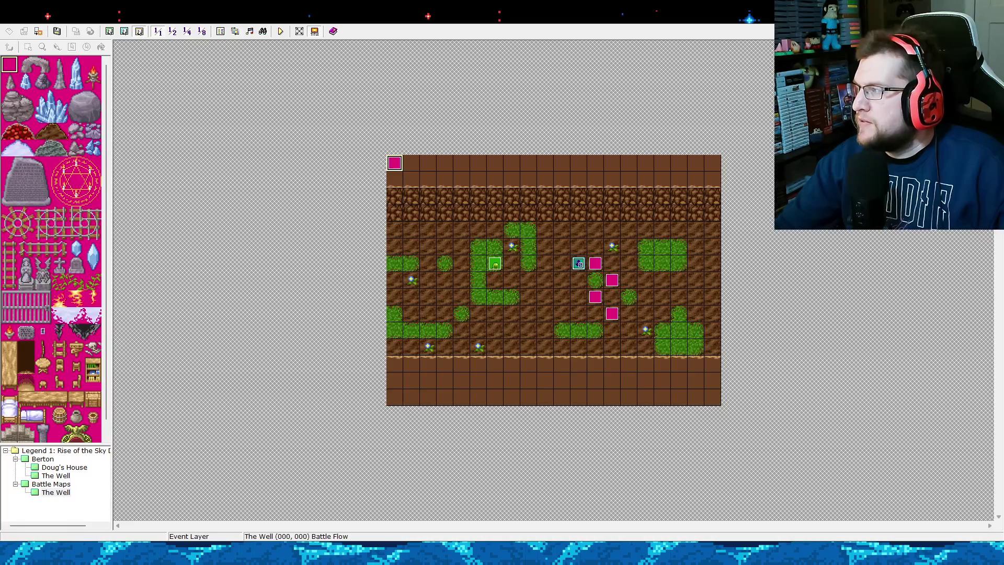
Glance at the Battle Flow event, then bring up the Damage Calculation common event.
double_click(396, 166)
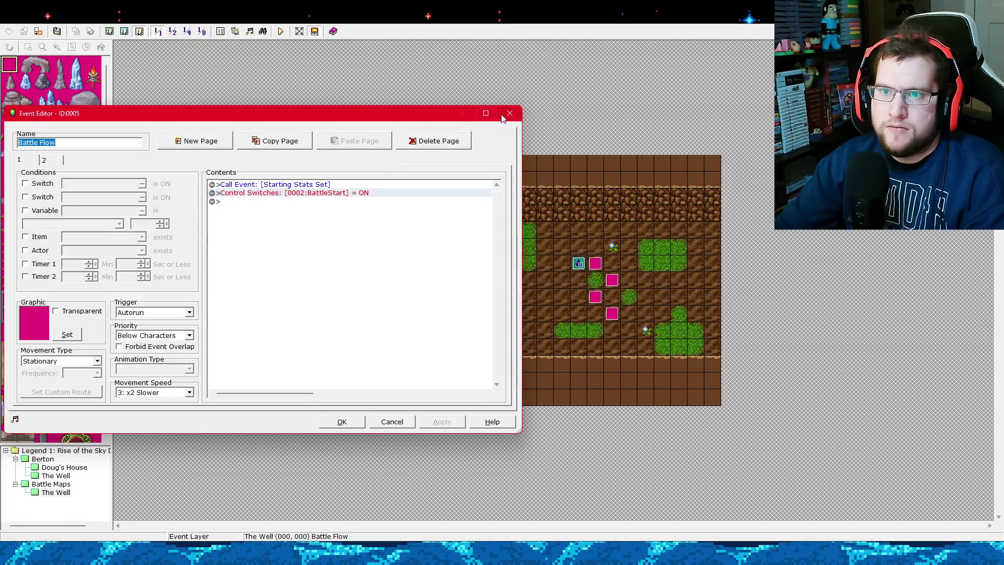
key(Escape)
click(220, 30)
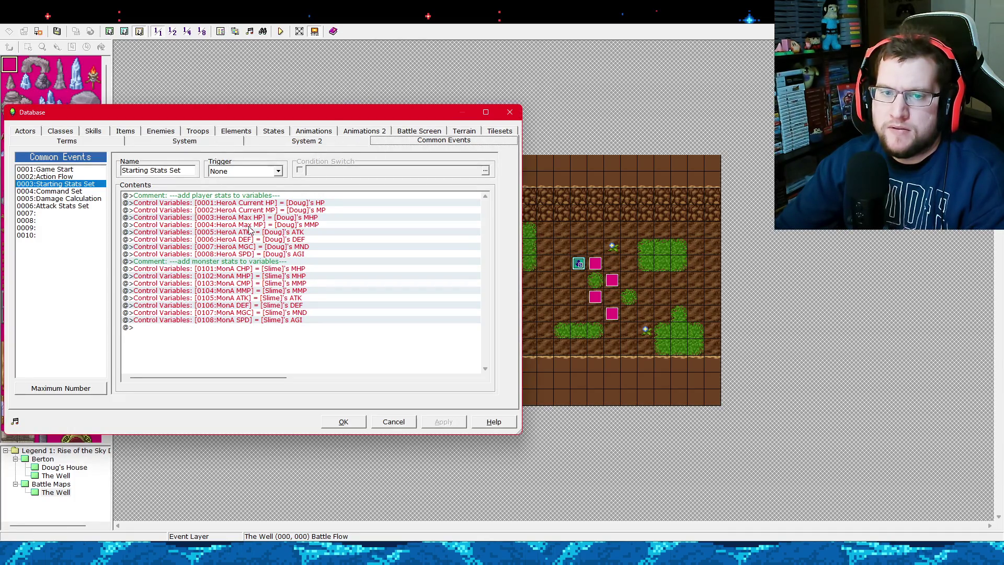
click(75, 207)
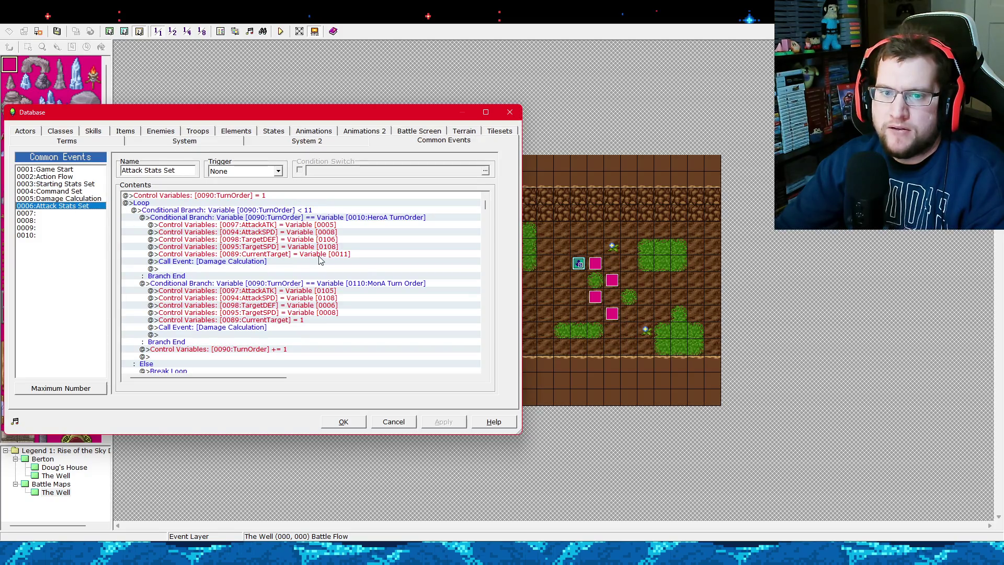
click(55, 199)
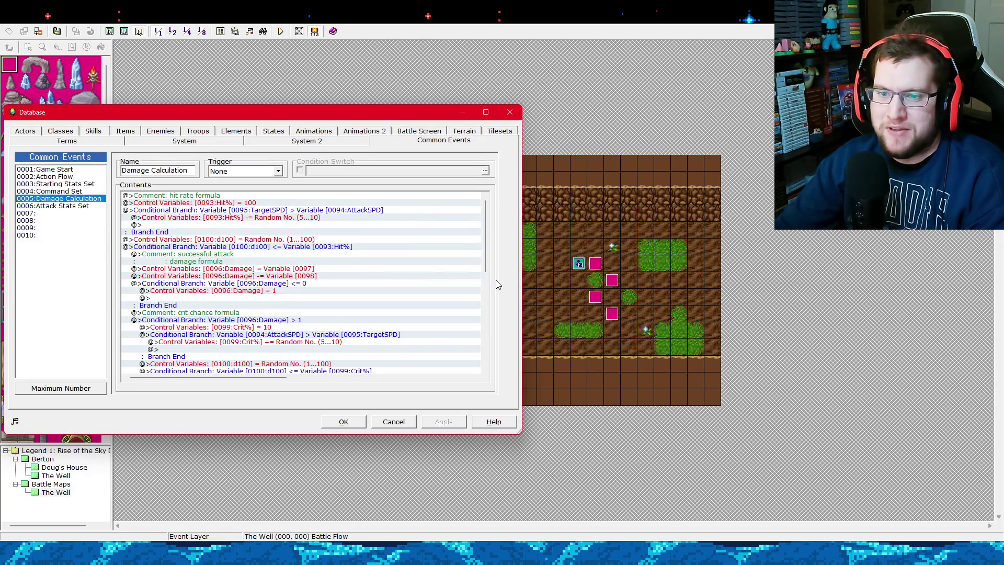
drag(487, 266, 486, 367)
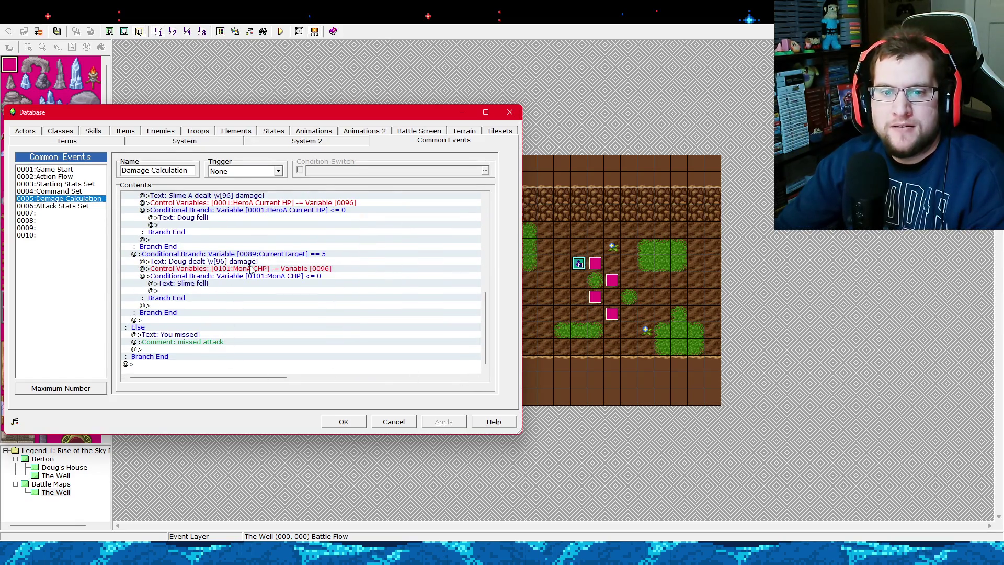
scroll(477, 297, up, 4)
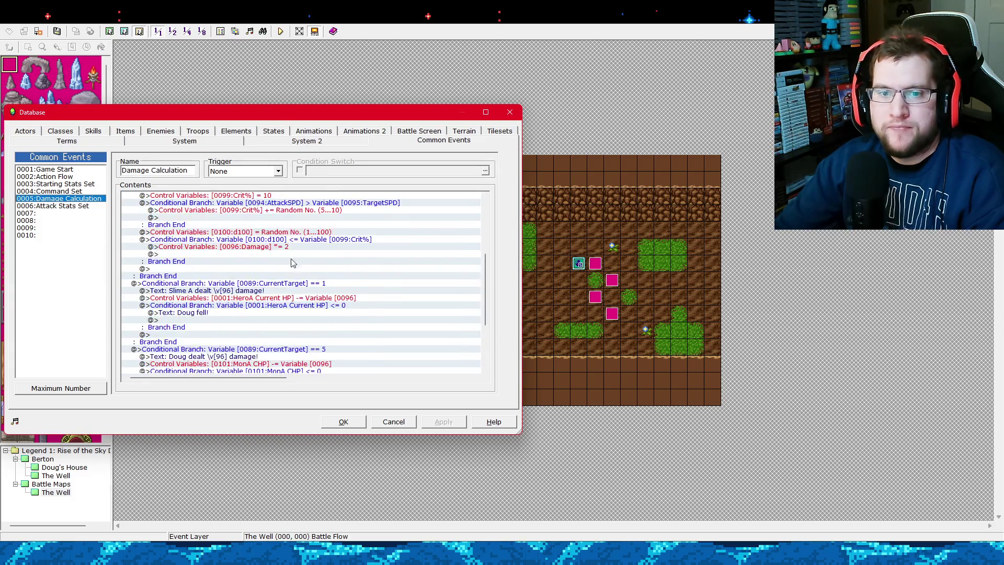
Add the line 'Doug has \v[1] HP left.' to the Slime A damage message.
click(242, 290)
right_click(243, 288)
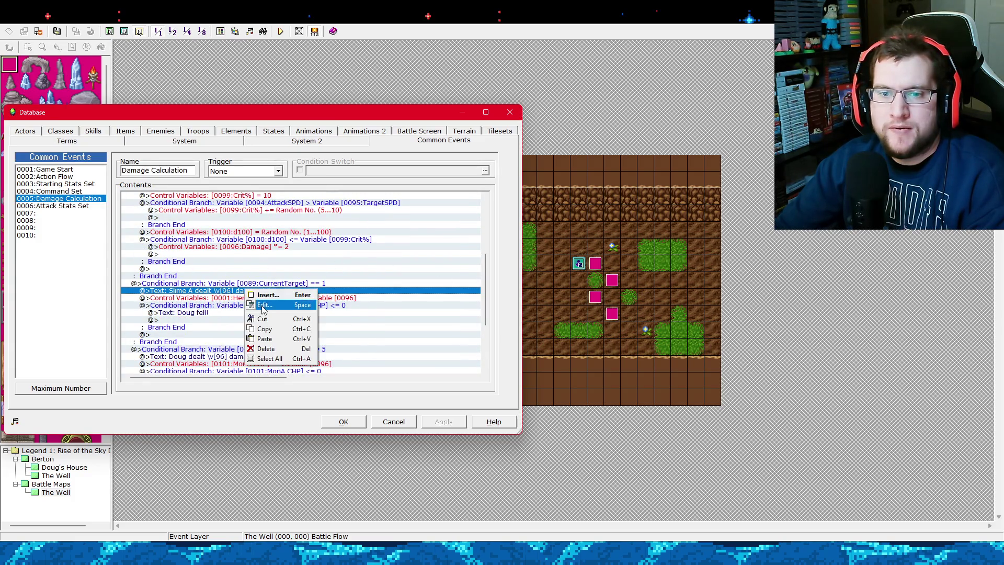
click(262, 304)
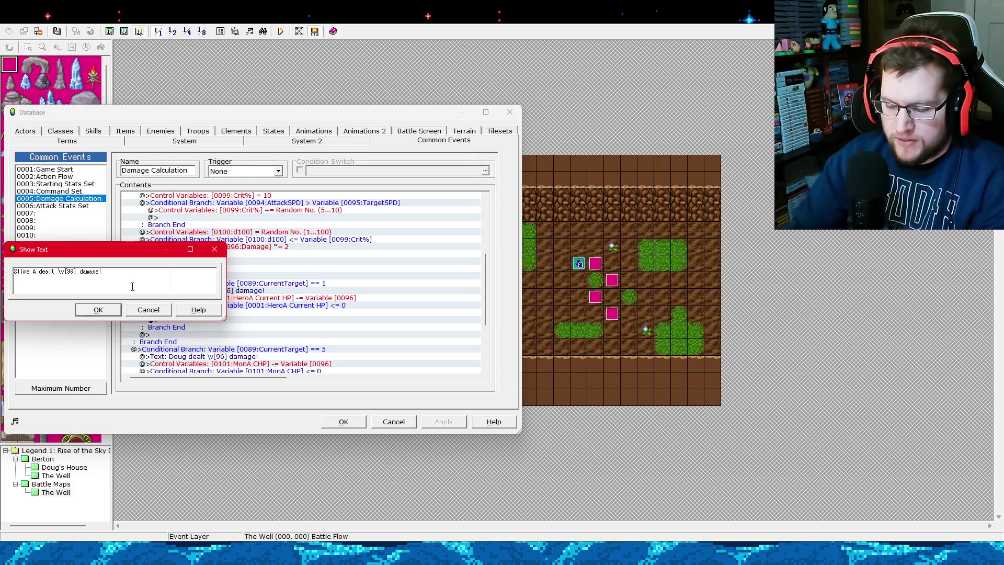
text(Doug has )
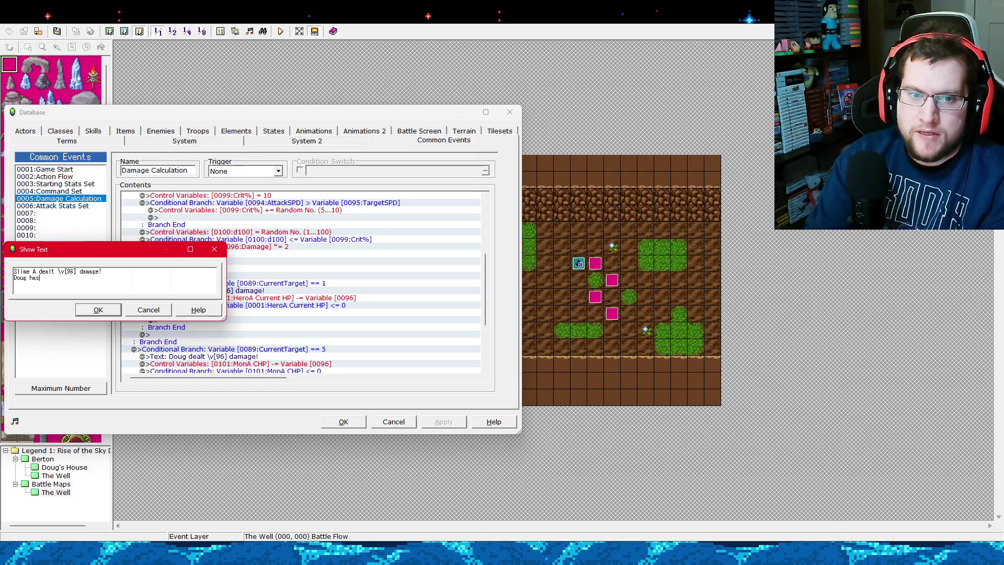
text(\)
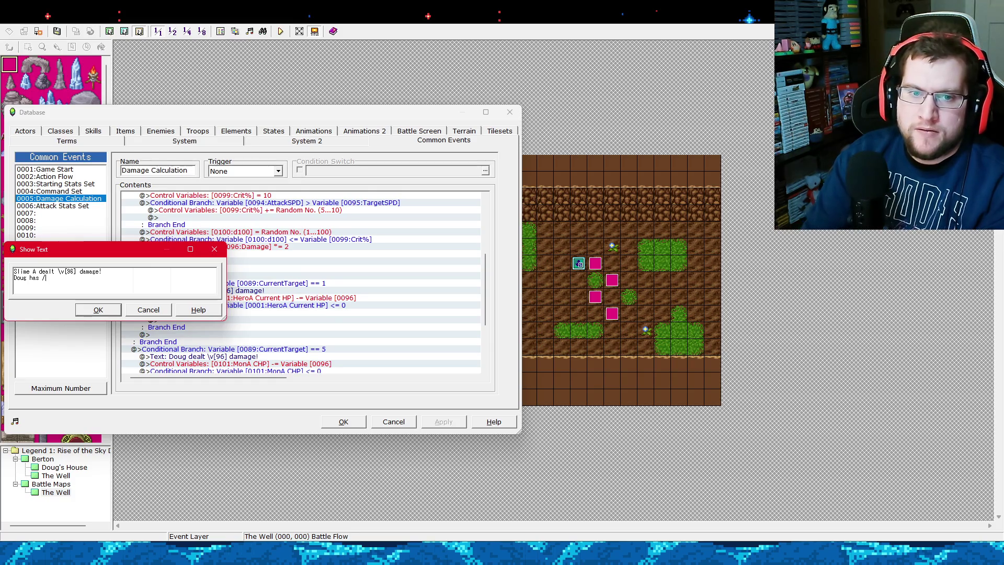
text(v)
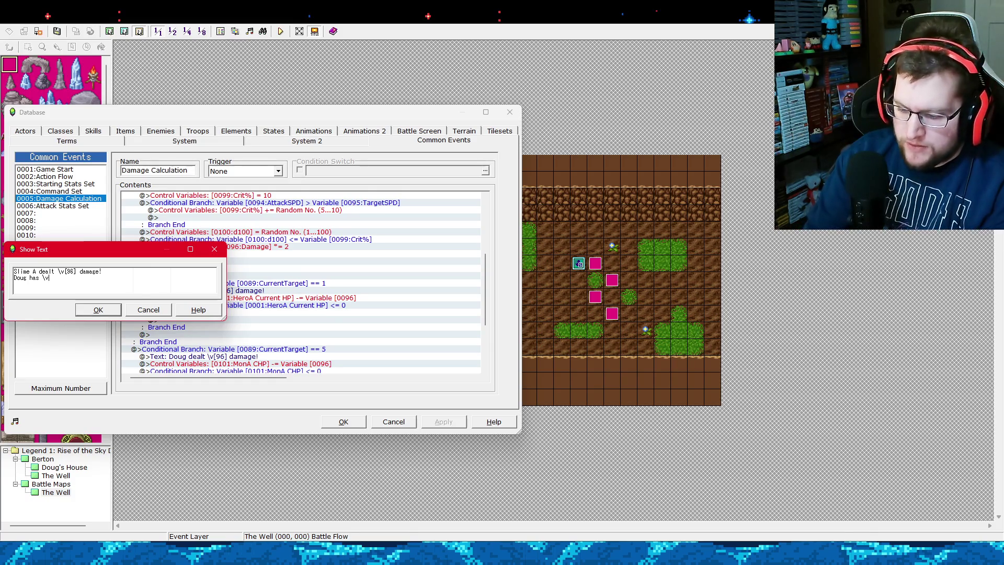
text([1])
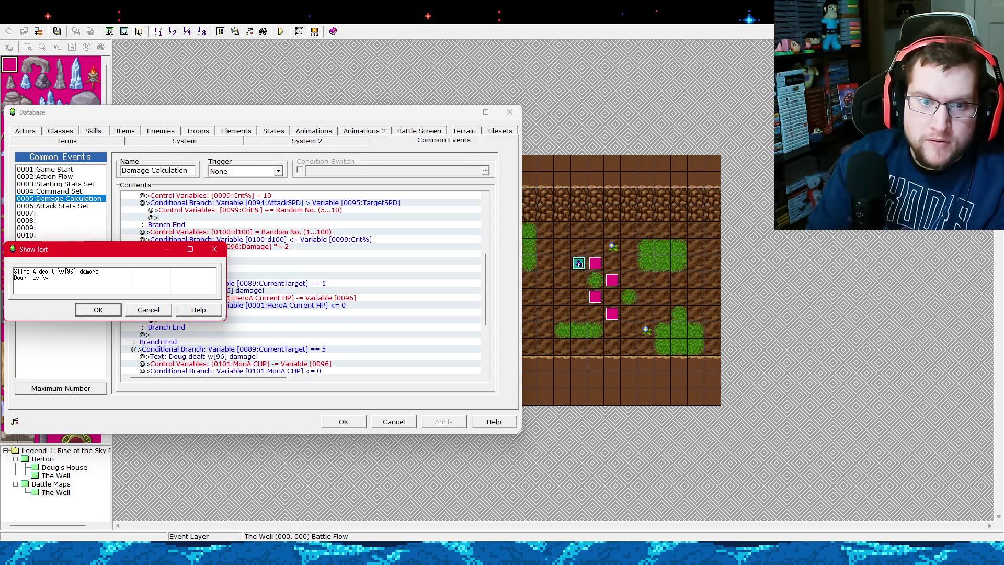
text( HP left.)
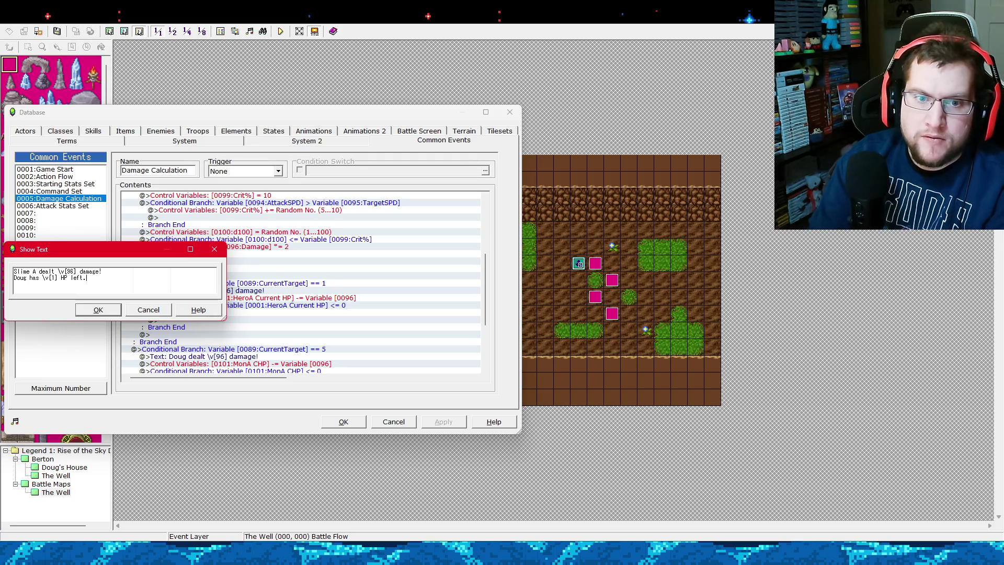
click(108, 308)
scroll(251, 310, down, 3)
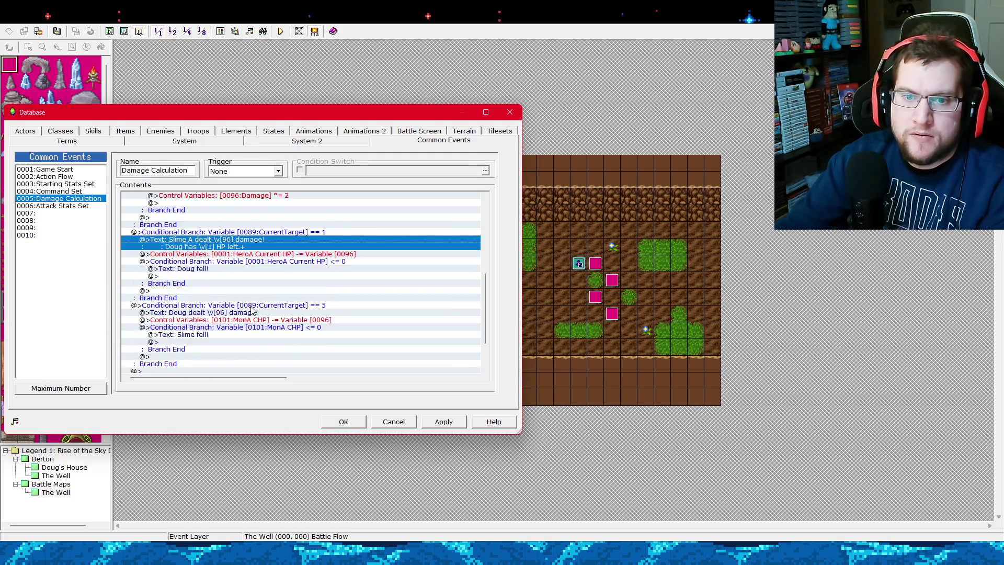
right_click(255, 243)
click(267, 255)
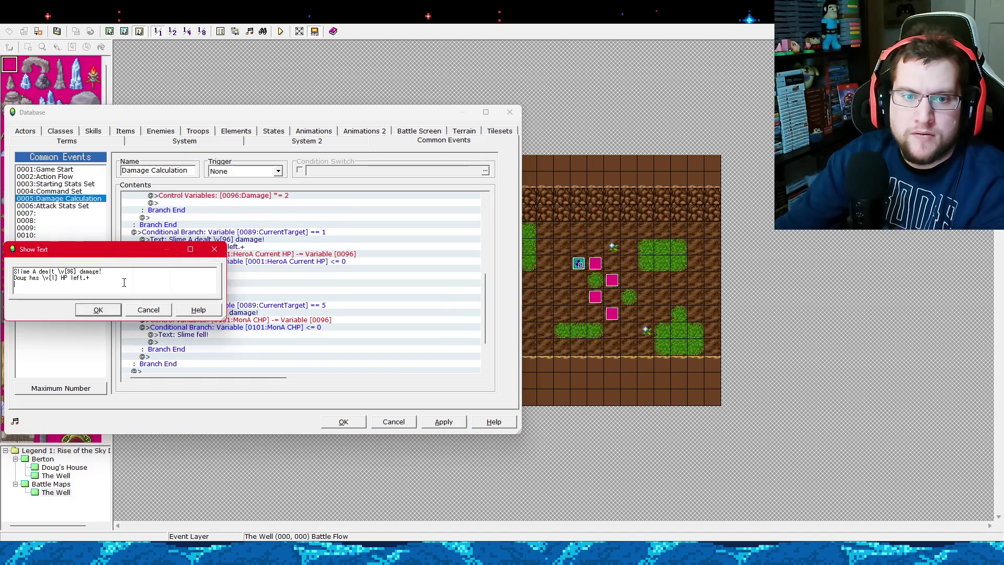
click(98, 279)
click(98, 310)
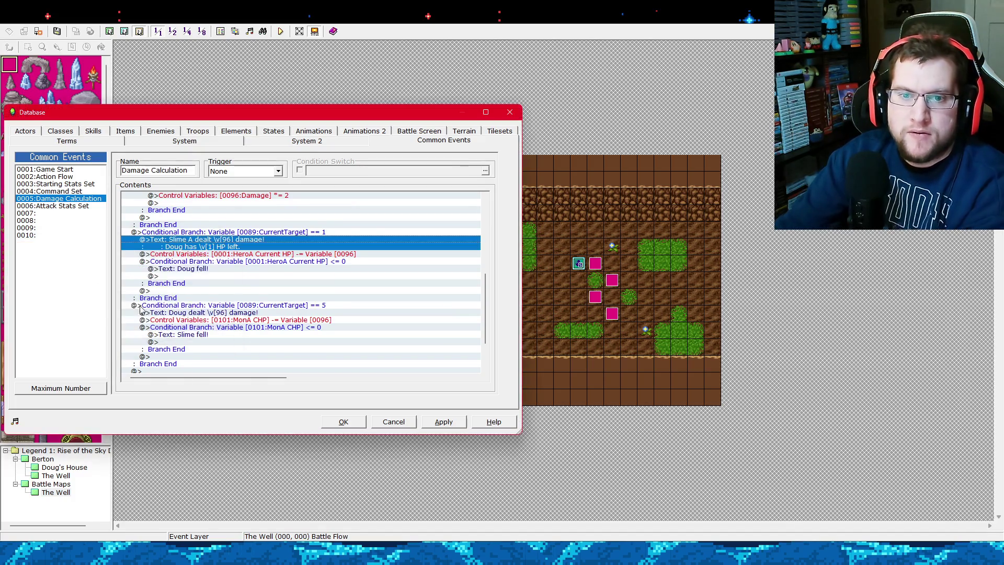
Add 'Slim has \v[101] HP left.' to Doug's damage message, apply, and launch a playtest.
click(237, 314)
right_click(238, 313)
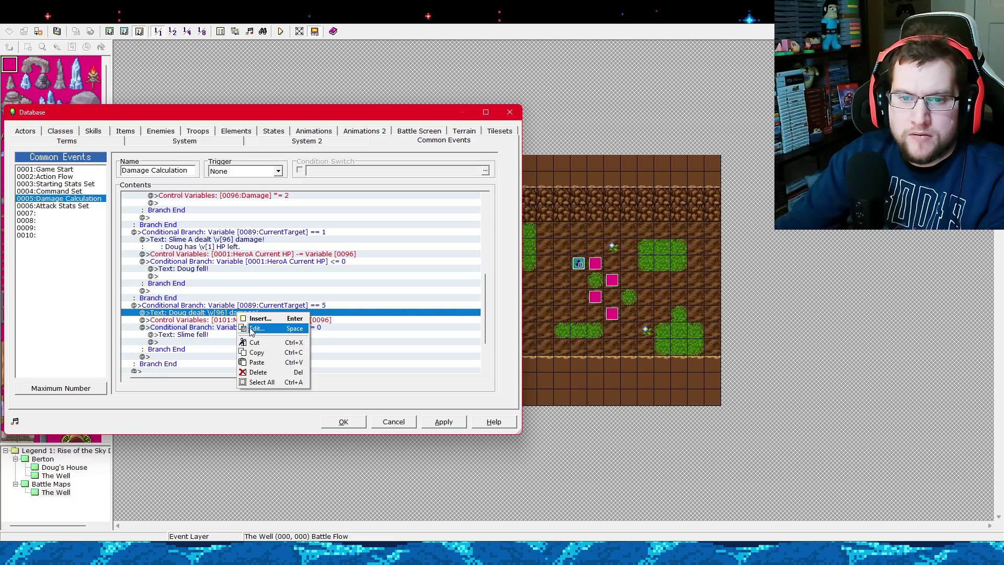
click(250, 329)
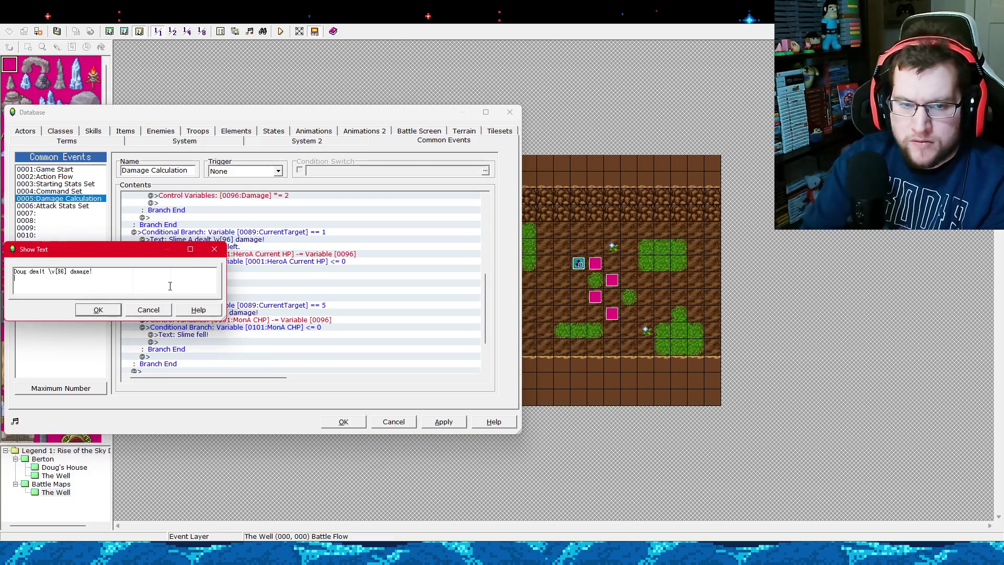
key(Return)
text(S \v[)
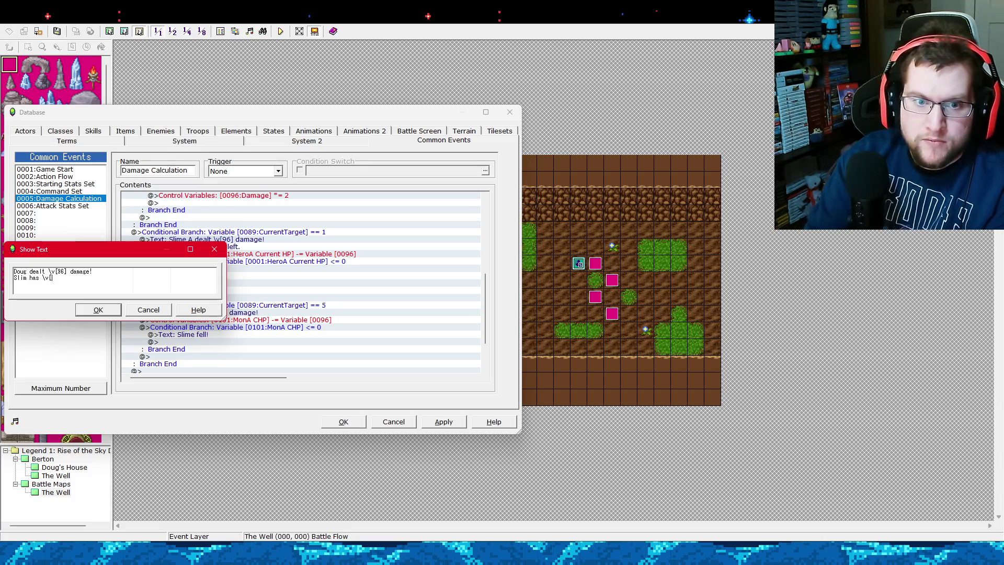
text(101] HP)
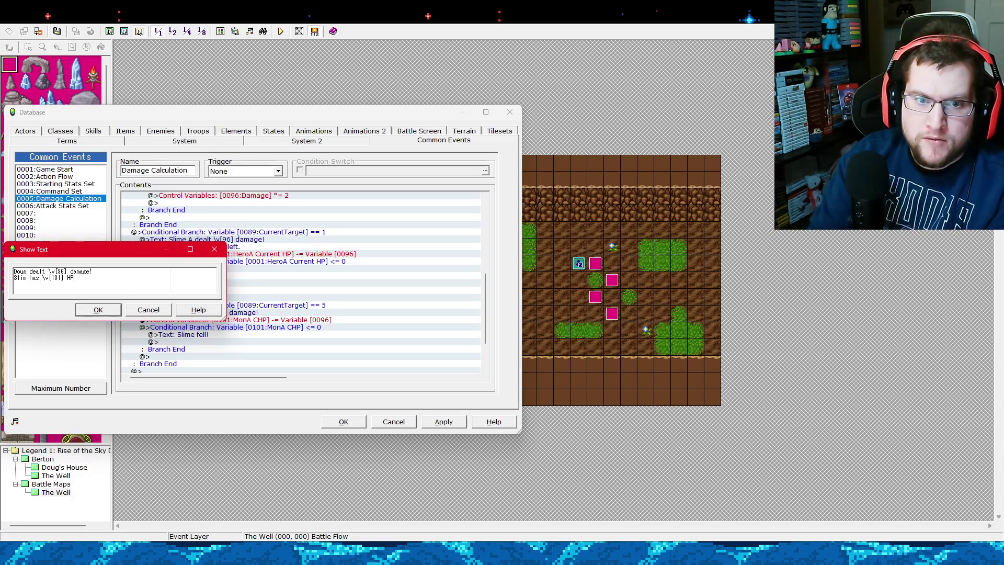
text( left.)
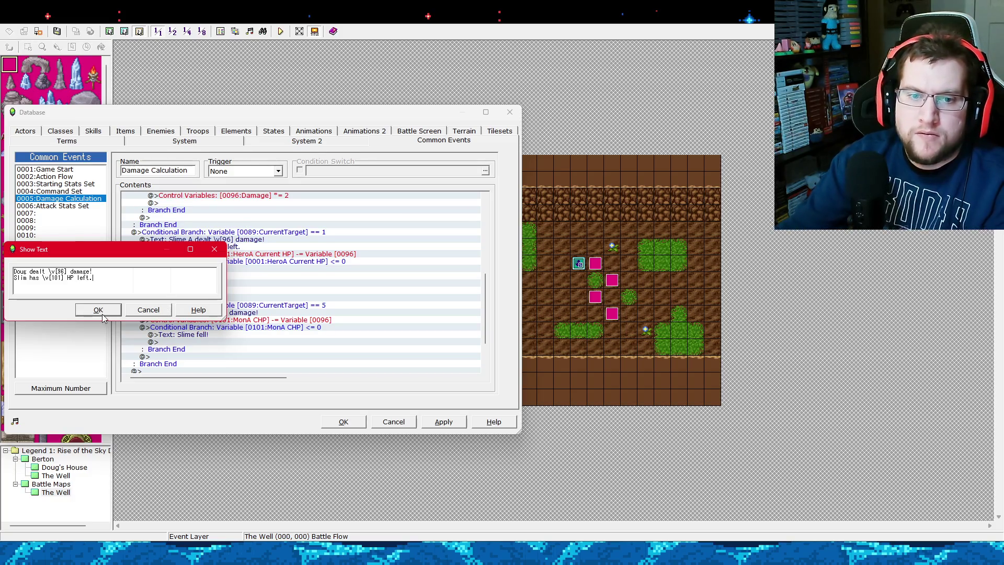
click(102, 314)
click(441, 424)
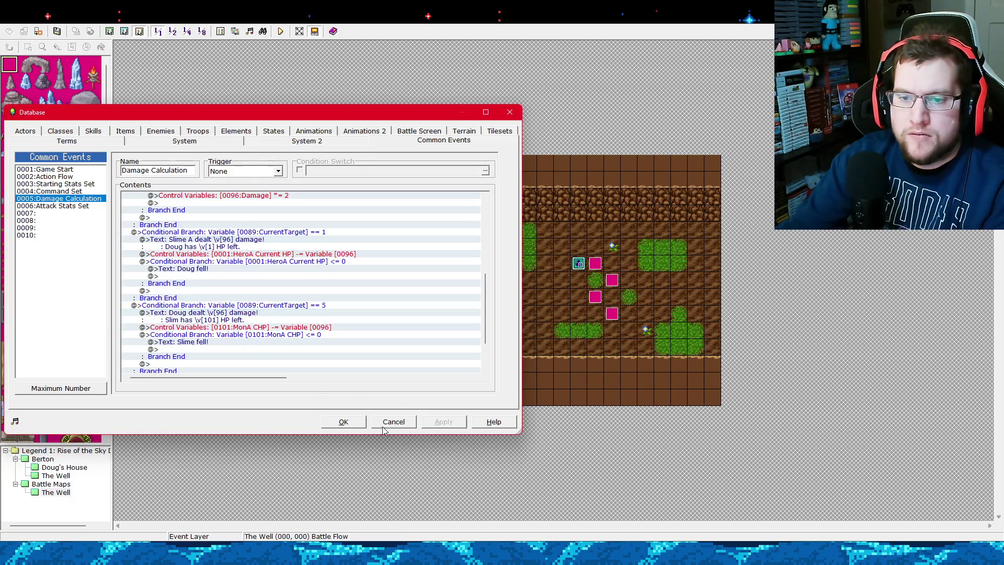
click(349, 422)
click(284, 32)
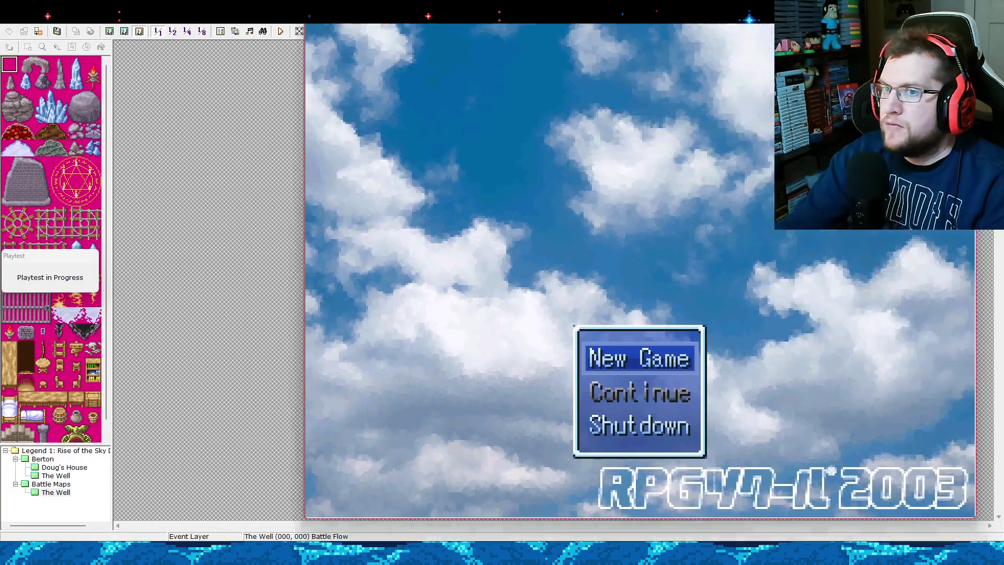
drag(501, 24, 355, 25)
key(Return)
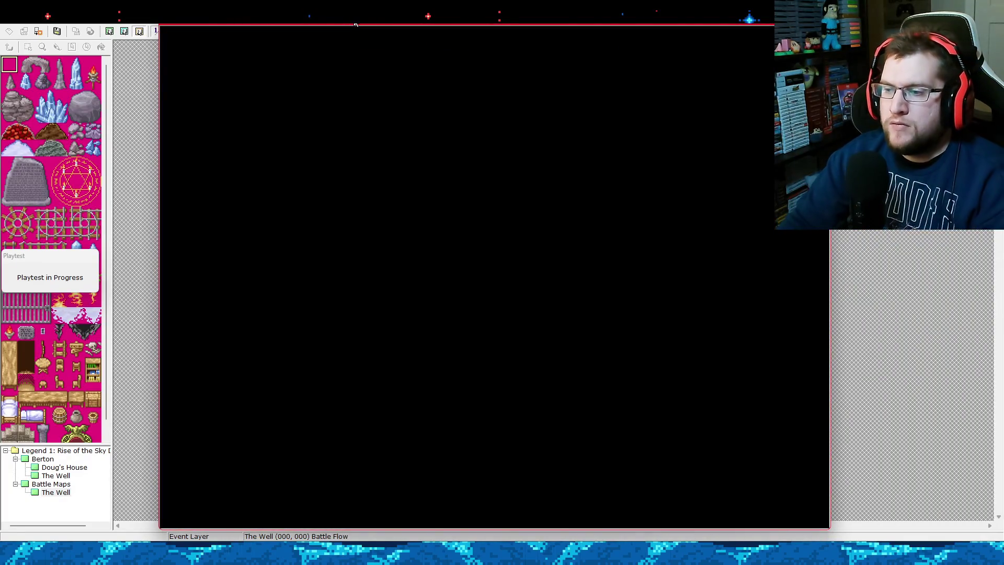
key(Return)
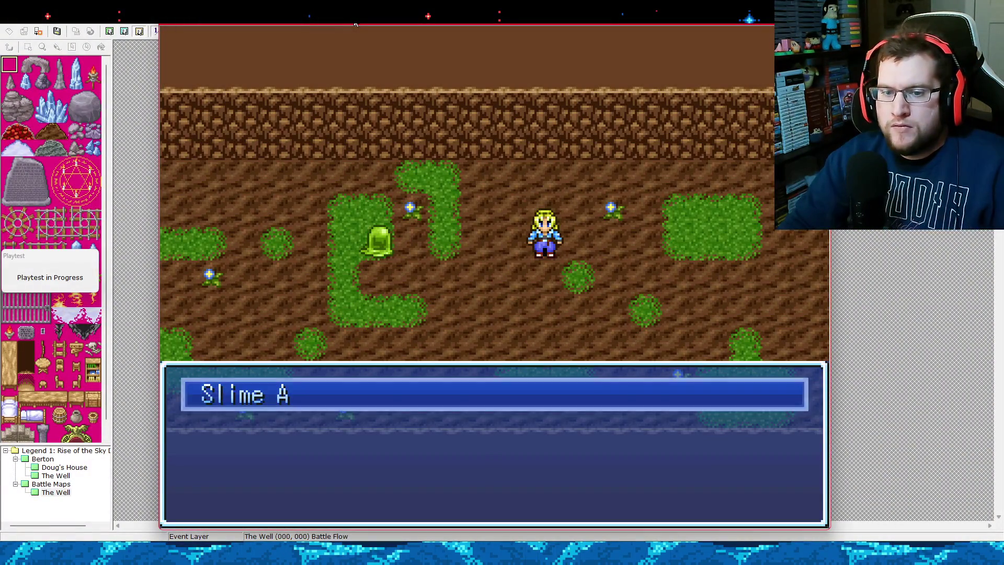
key(Return)
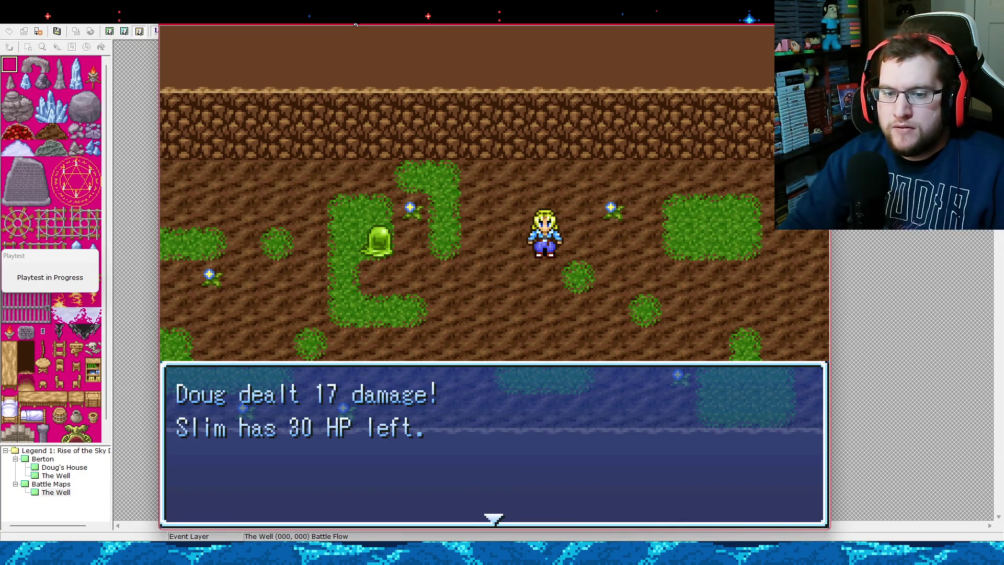
key(Return)
key(Return)
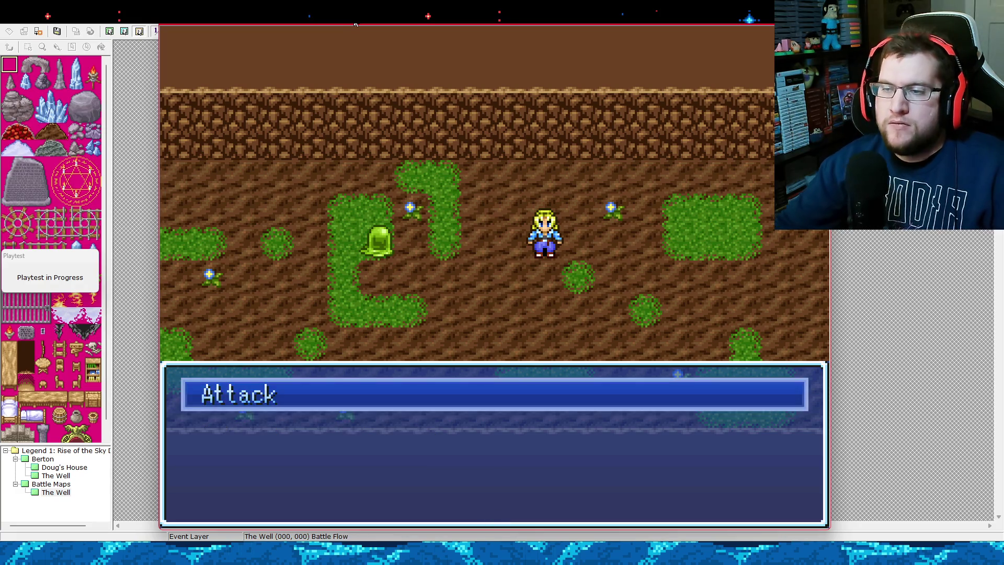
key(alt+F4)
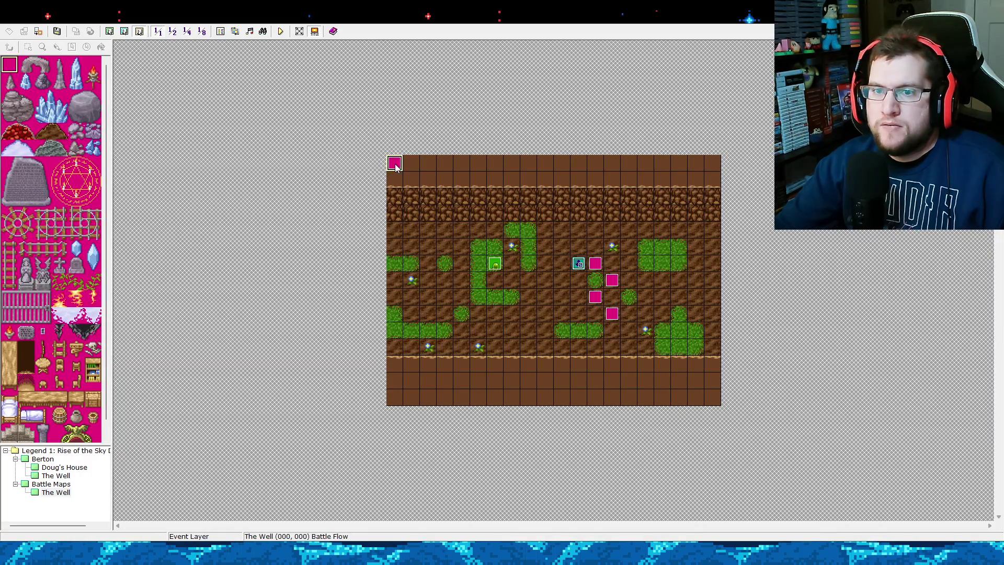
key(Return)
Correct 'Slim' to 'Slime' in Doug's damage message and apply the fix.
click(508, 114)
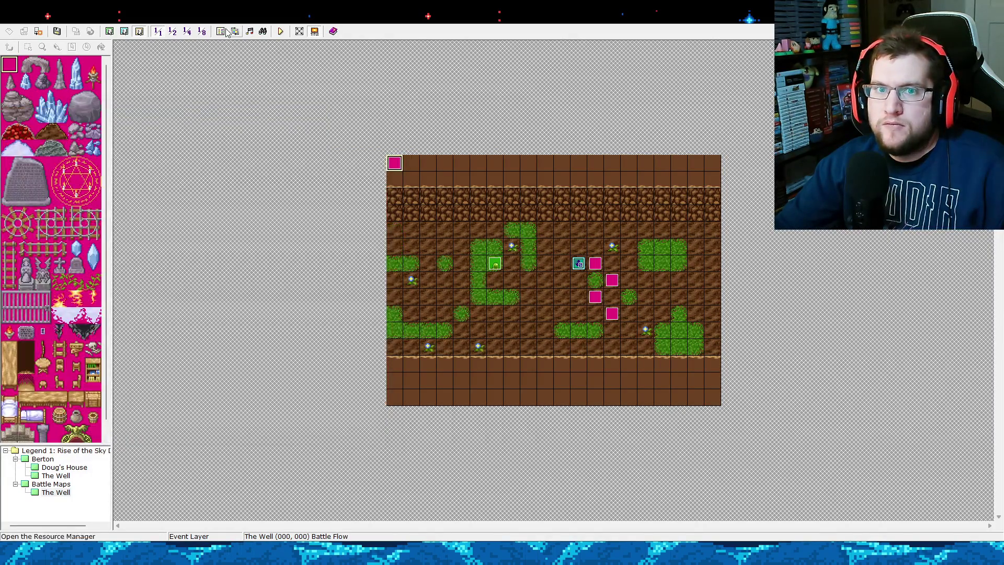
click(221, 32)
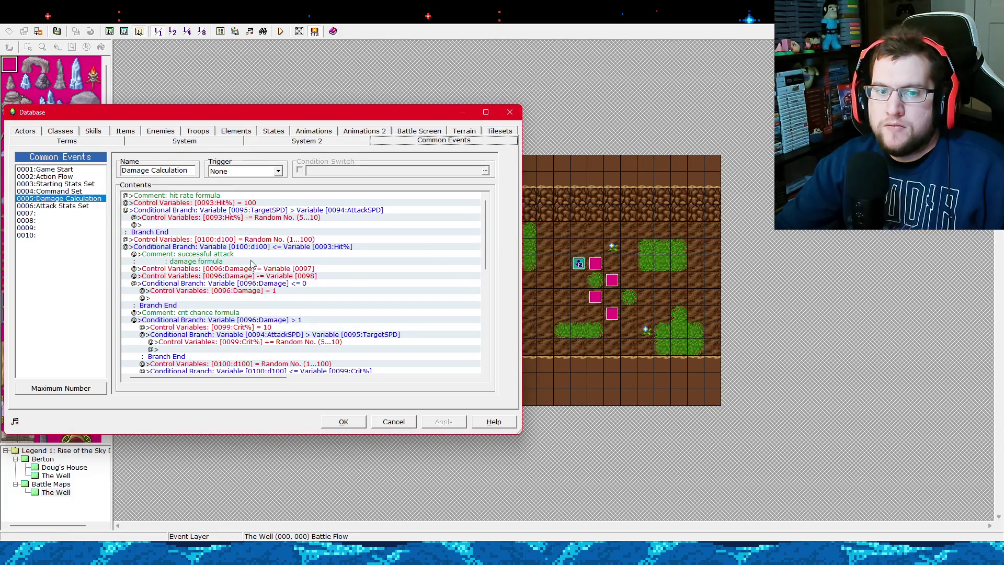
drag(484, 236, 478, 332)
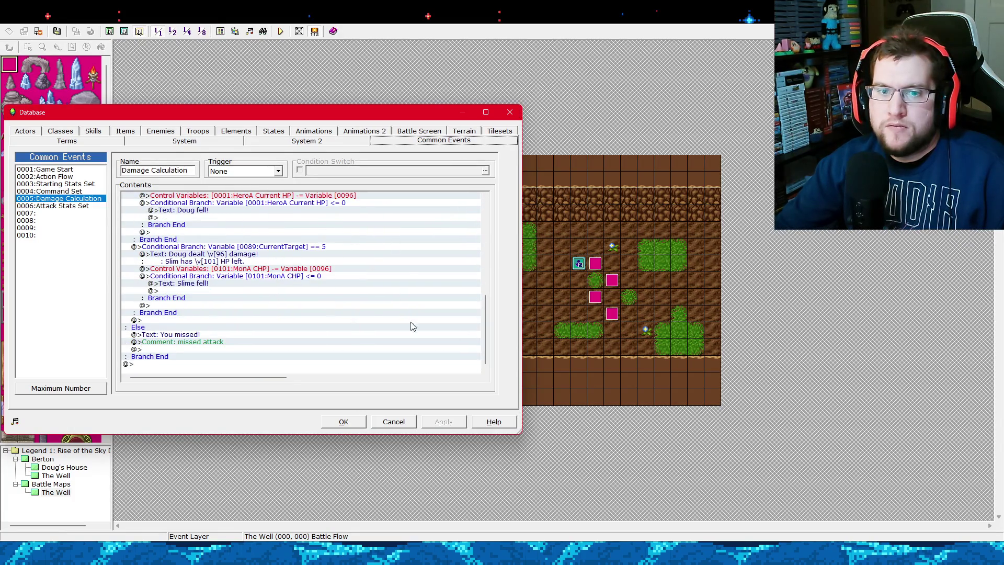
click(188, 262)
right_click(199, 257)
click(210, 270)
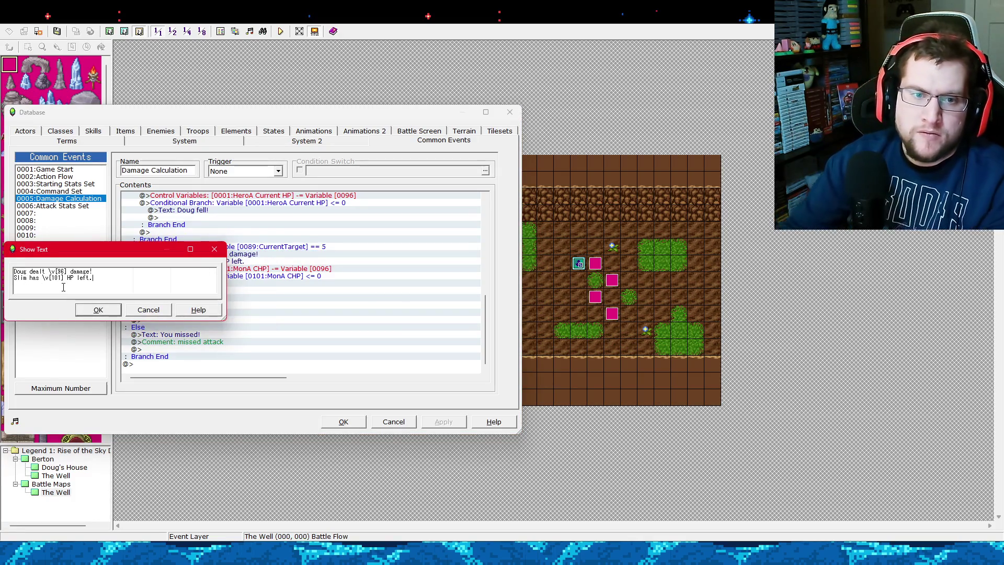
text(e)
click(98, 309)
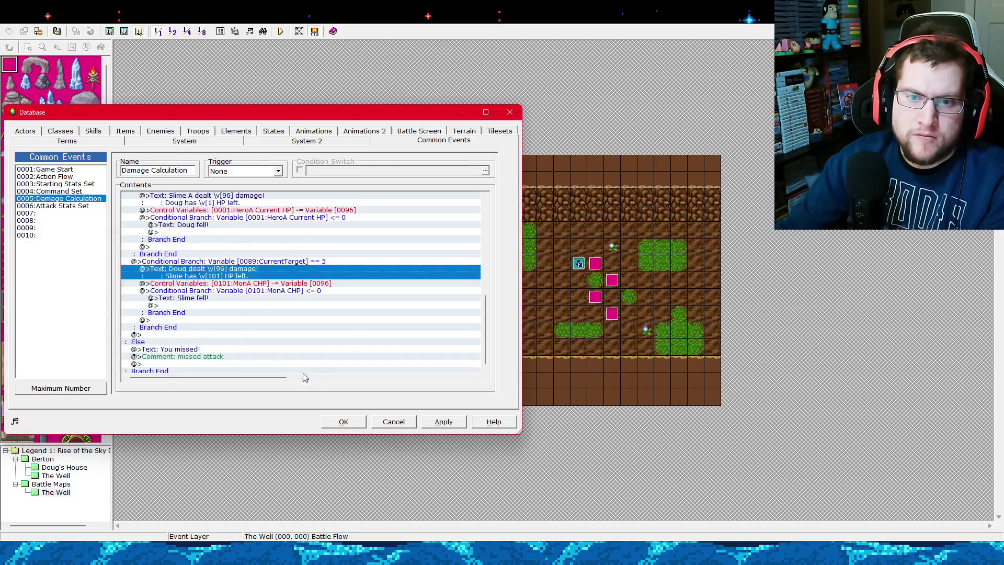
click(444, 421)
click(343, 422)
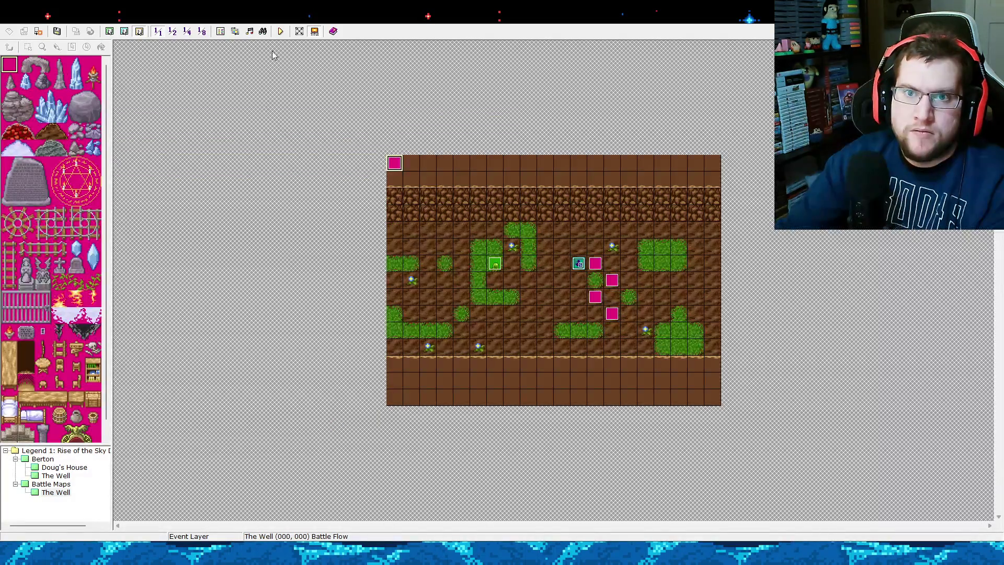
Move both damage messages below their HP subtraction lines, above the fell checks, and apply.
click(220, 31)
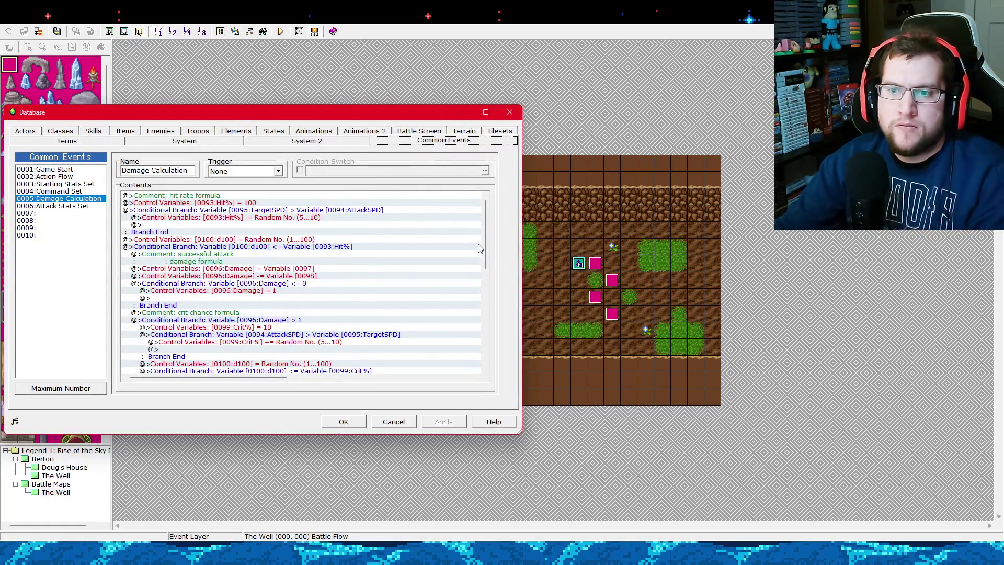
drag(482, 244, 487, 351)
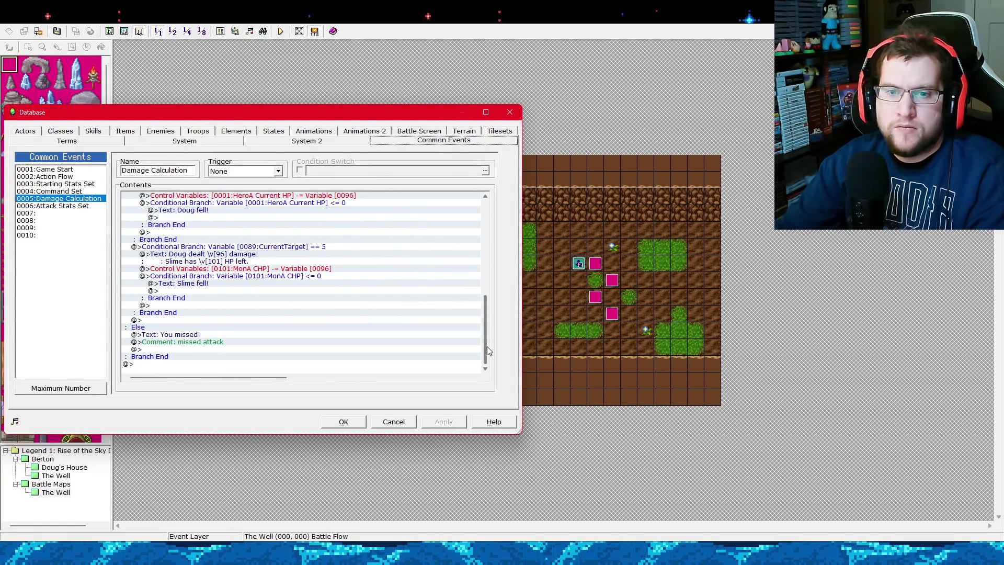
click(249, 260)
key(Delete)
click(242, 281)
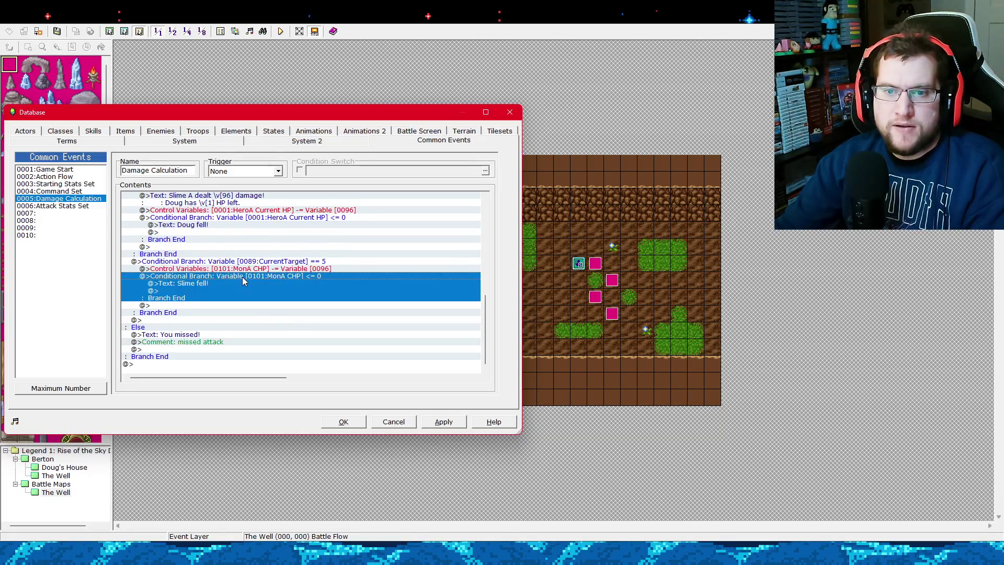
key(ctrl+v)
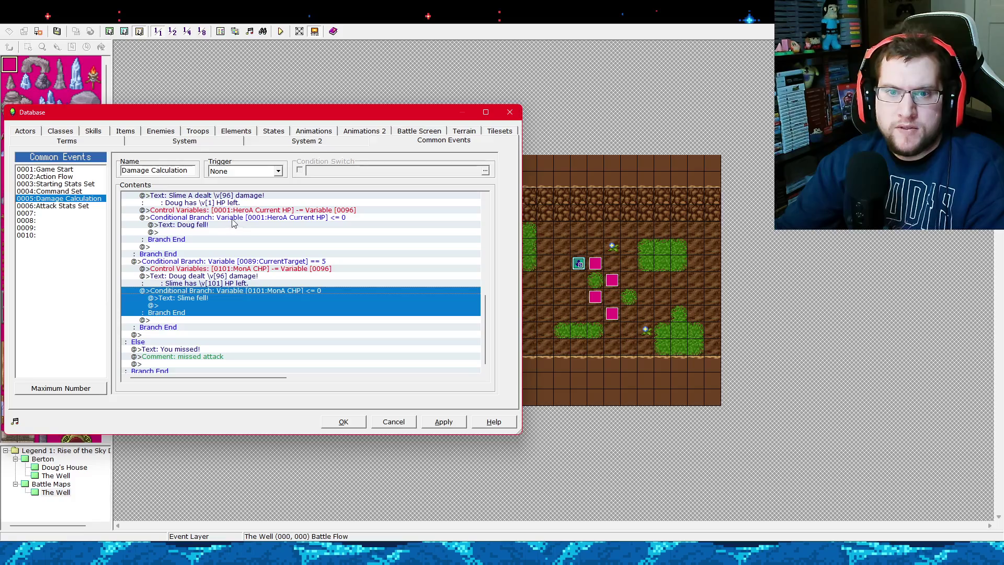
click(238, 195)
key(ctrl+x)
click(247, 211)
key(ctrl+v)
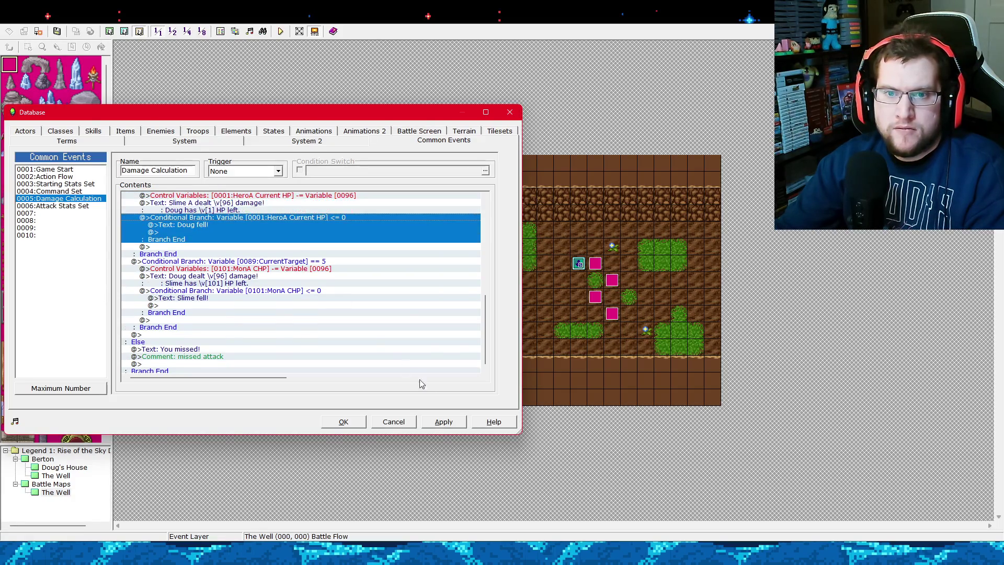
click(443, 422)
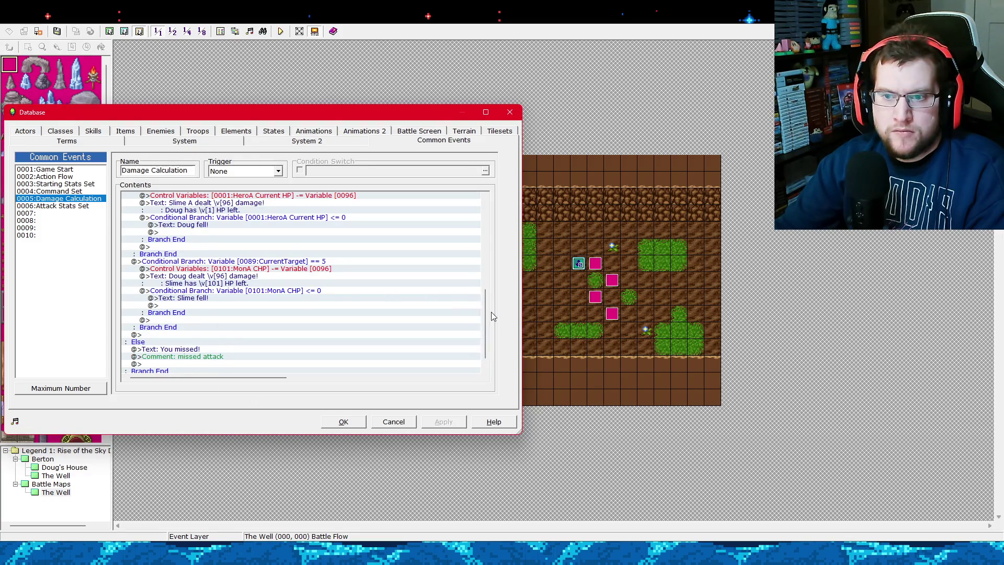
drag(485, 312, 486, 320)
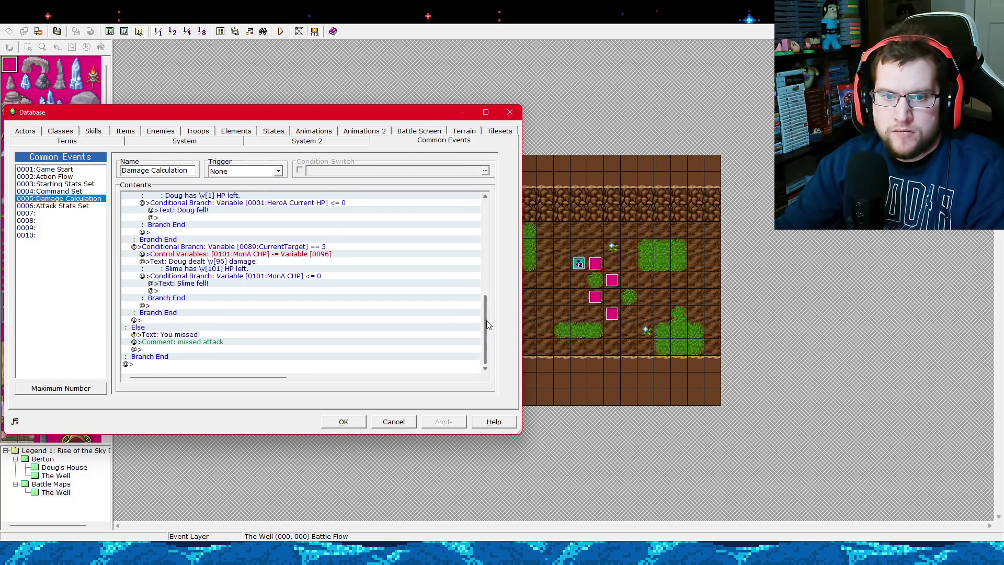
click(342, 422)
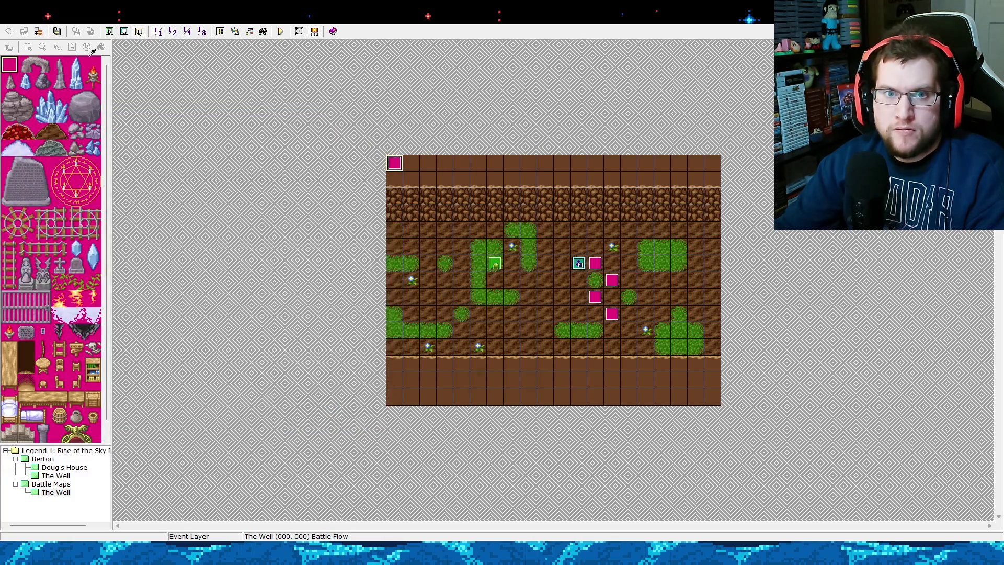
Playtest the slime battle through two attacks until it reports 'Slime has -21 HP left.', then quit.
click(281, 33)
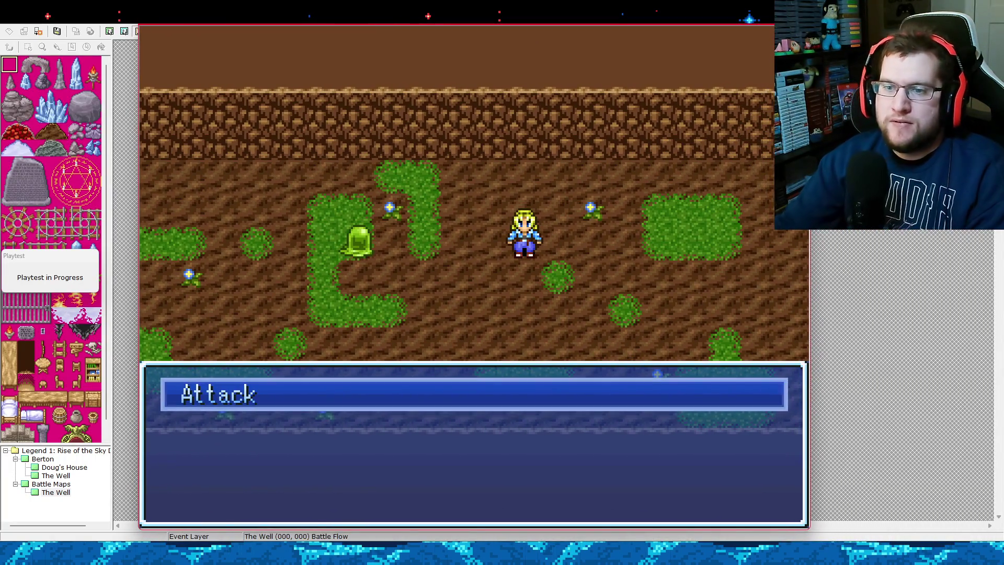
key(Return)
key(Return)
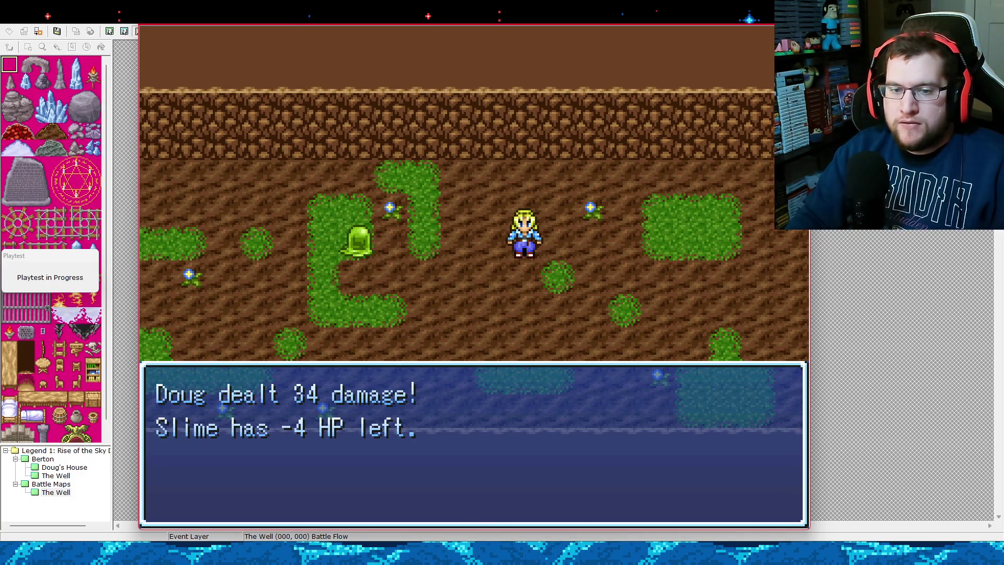
key(Return)
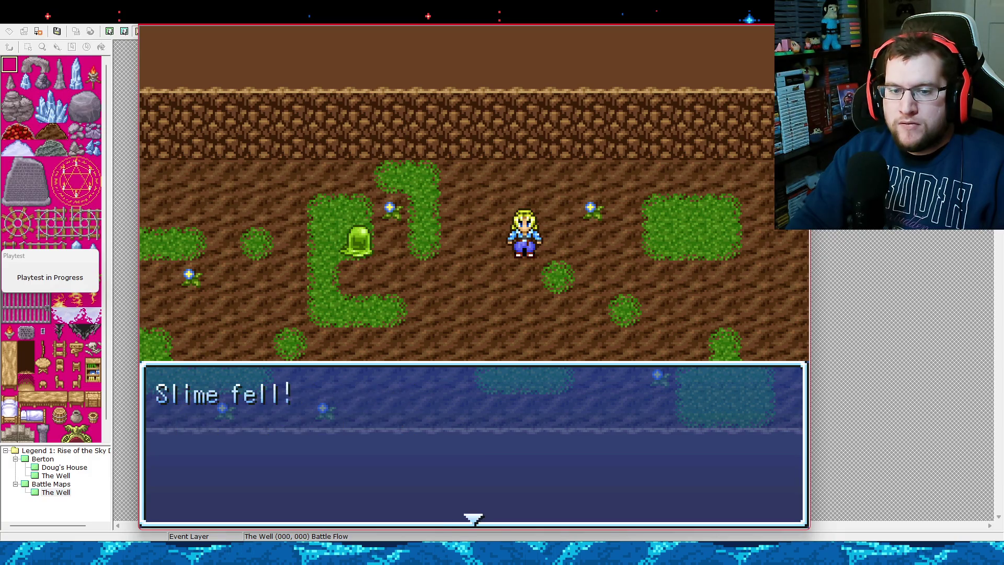
key(Return)
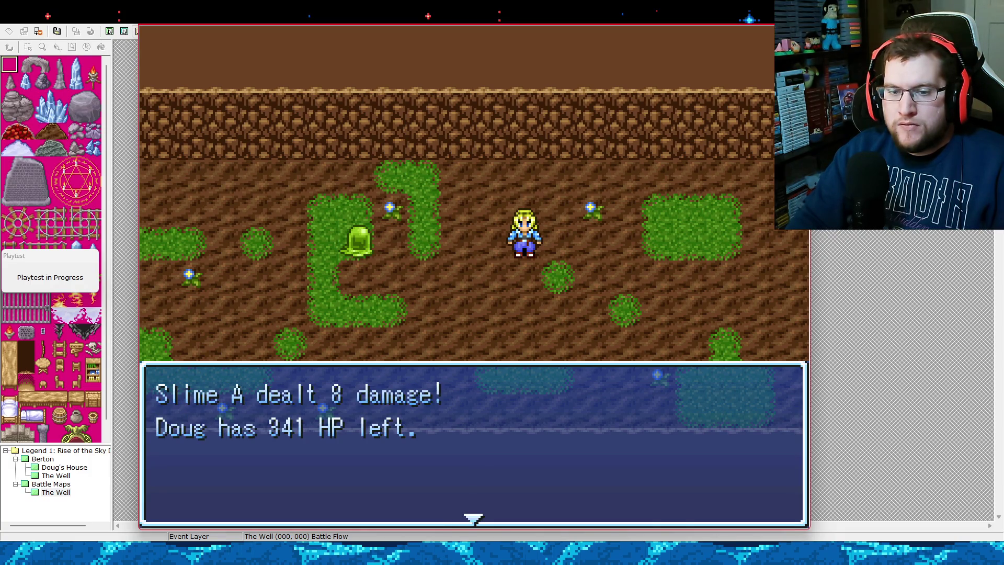
key(Return)
key(Return)
key(Return)
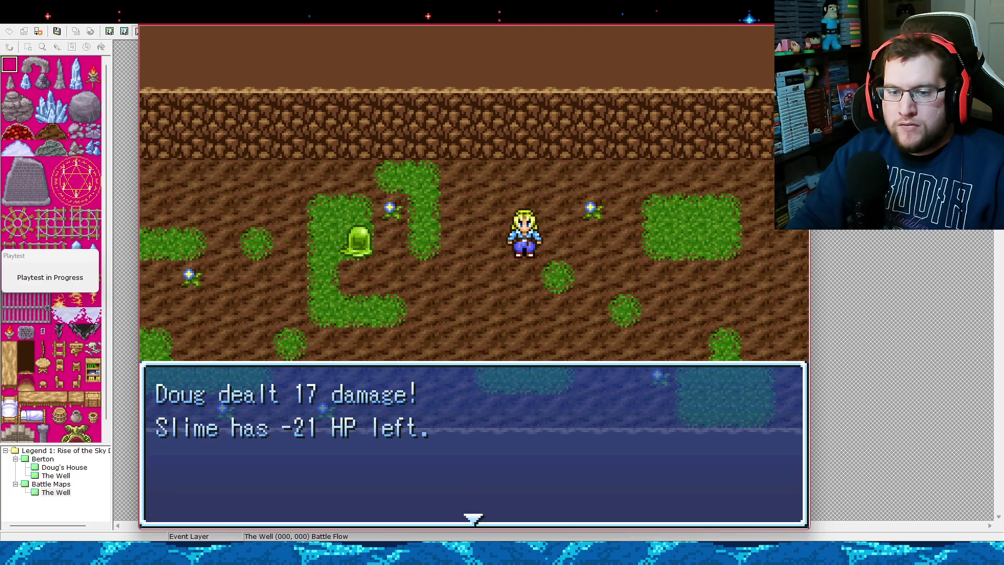
key(Return)
key(Return)
key(Return)
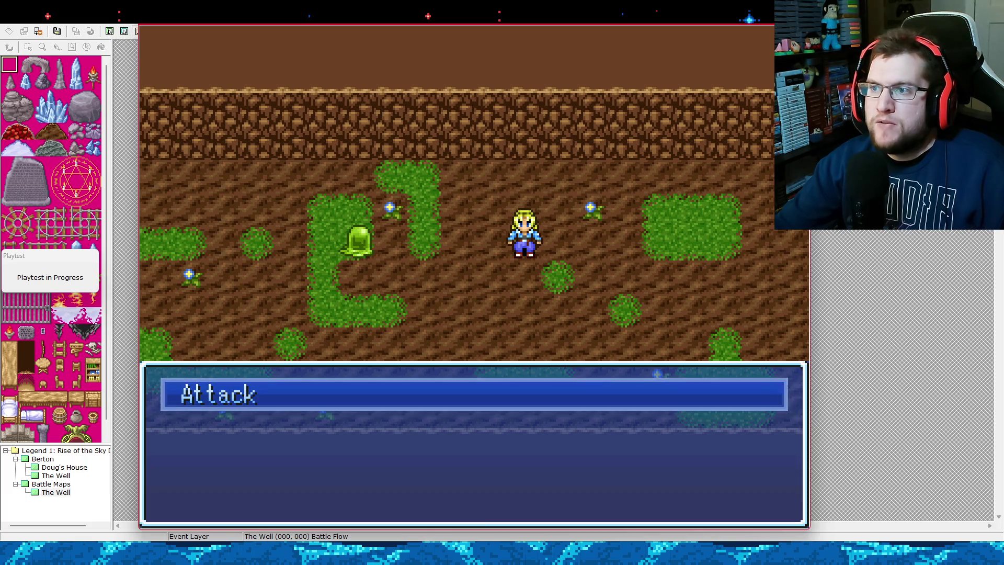
key(Escape)
Set Doug's level-1 Maximum HP to 20 in the Actors tab and apply.
click(220, 31)
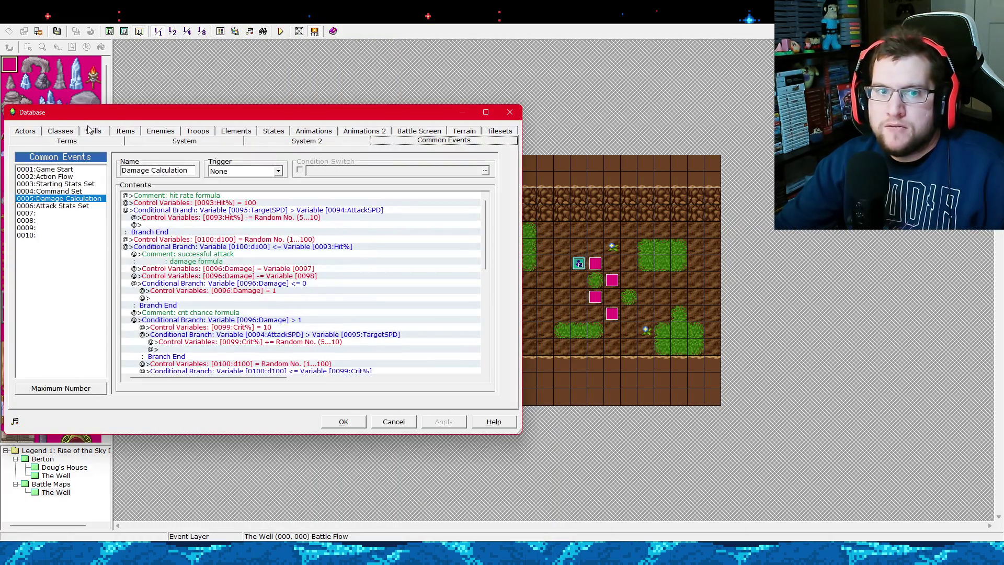
click(41, 136)
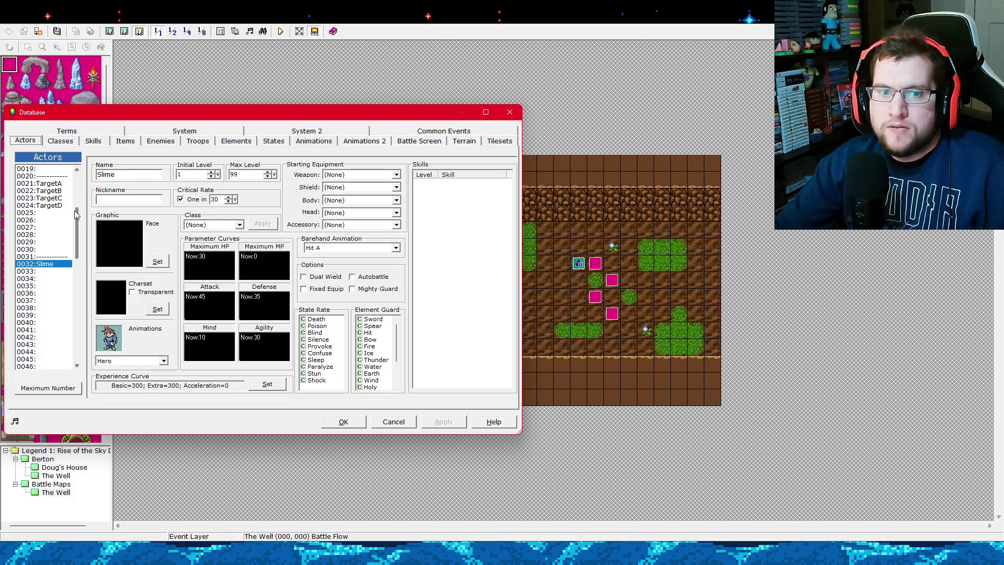
drag(74, 210, 73, 179)
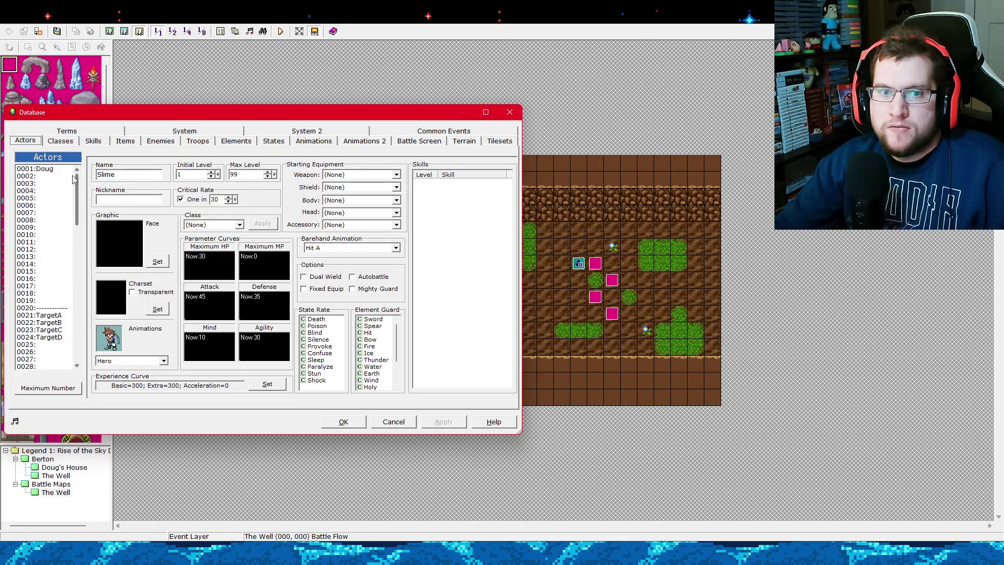
click(36, 169)
double_click(218, 262)
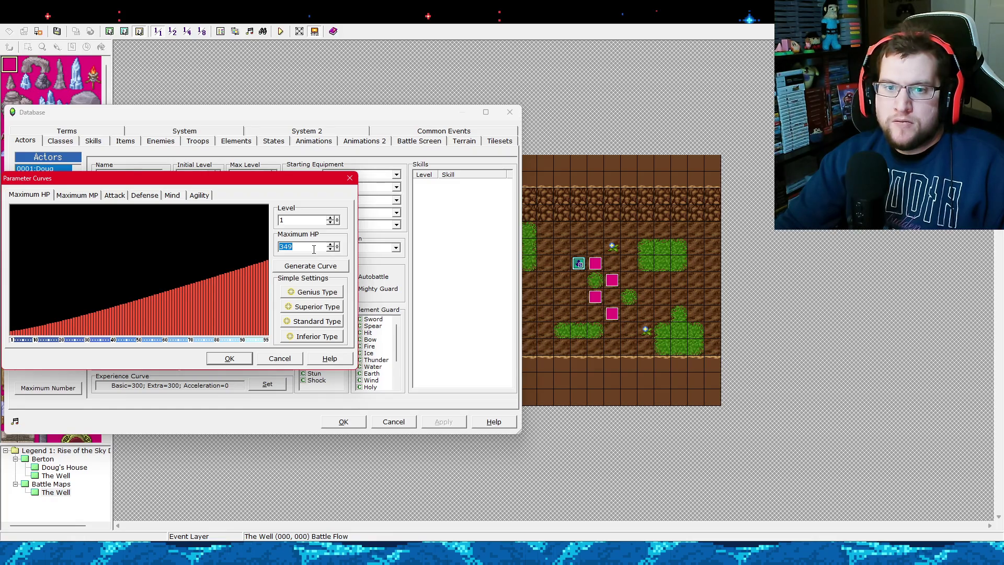
click(229, 358)
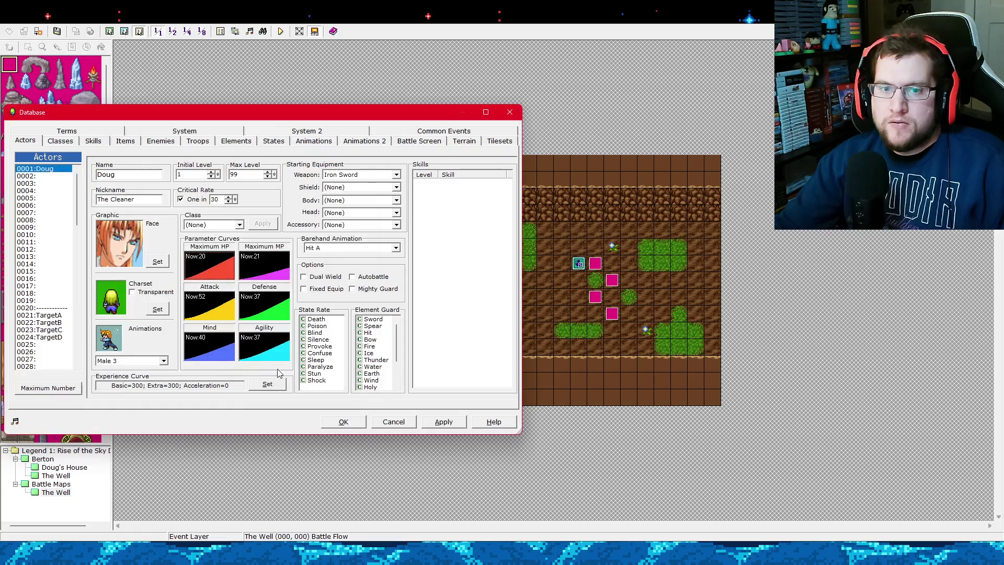
click(443, 421)
click(343, 421)
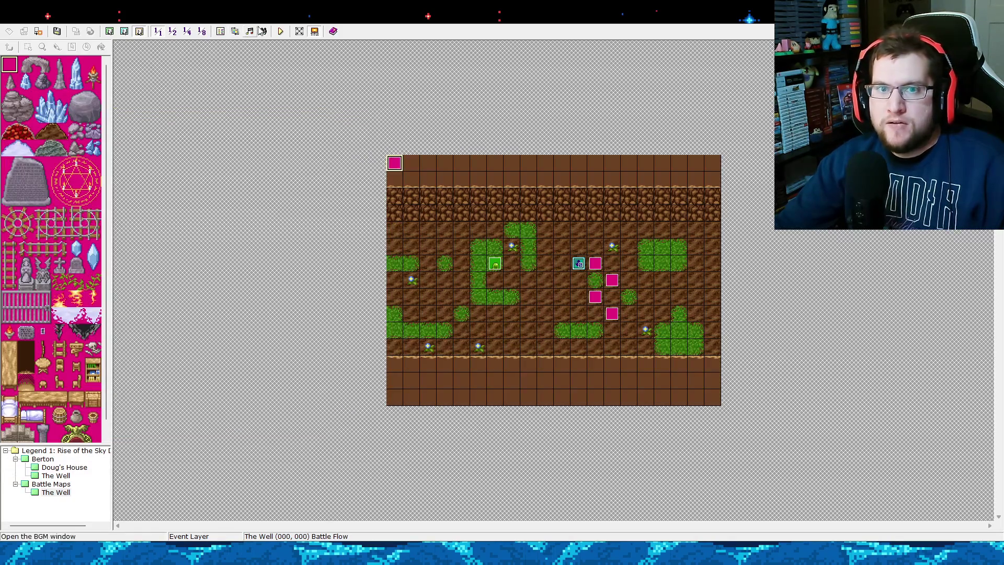
Playtest the slime battle, attacking through two rounds of remaining-HP messages.
click(280, 31)
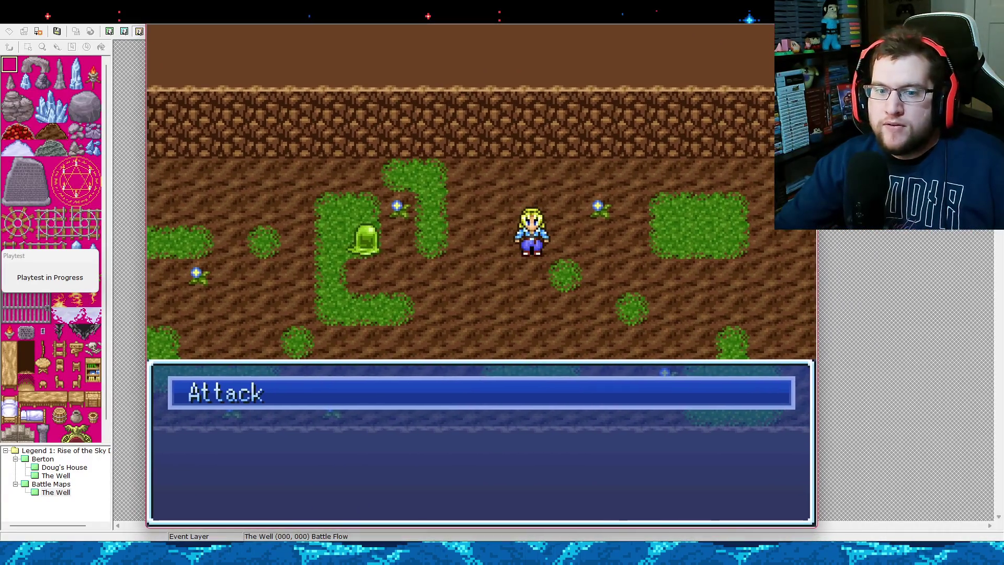
key(Return)
key(Return)
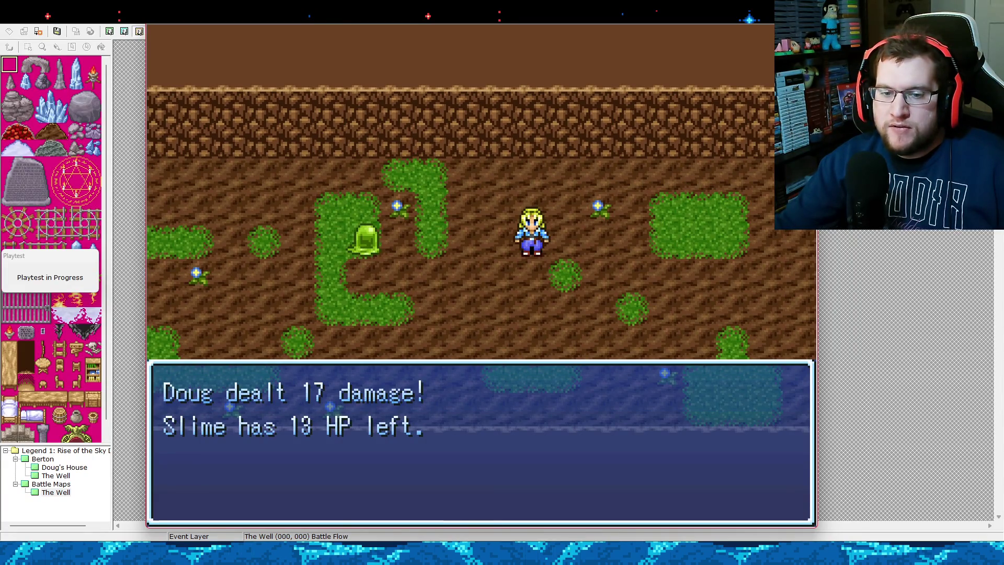
key(Return)
key(Return)
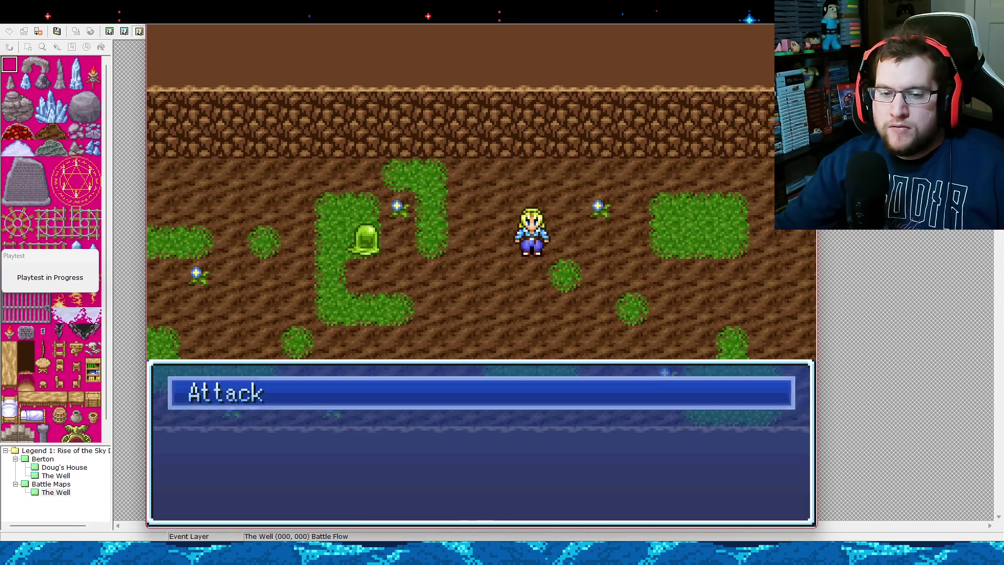
key(Return)
key(Return)
key(Return)
key(Return)
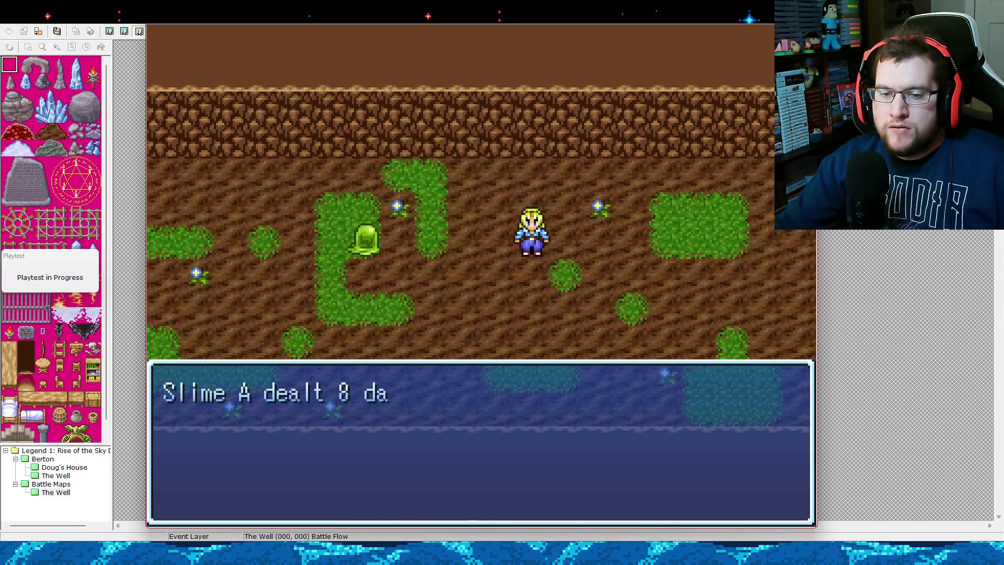
key(Return)
key(Return)
key(Return)
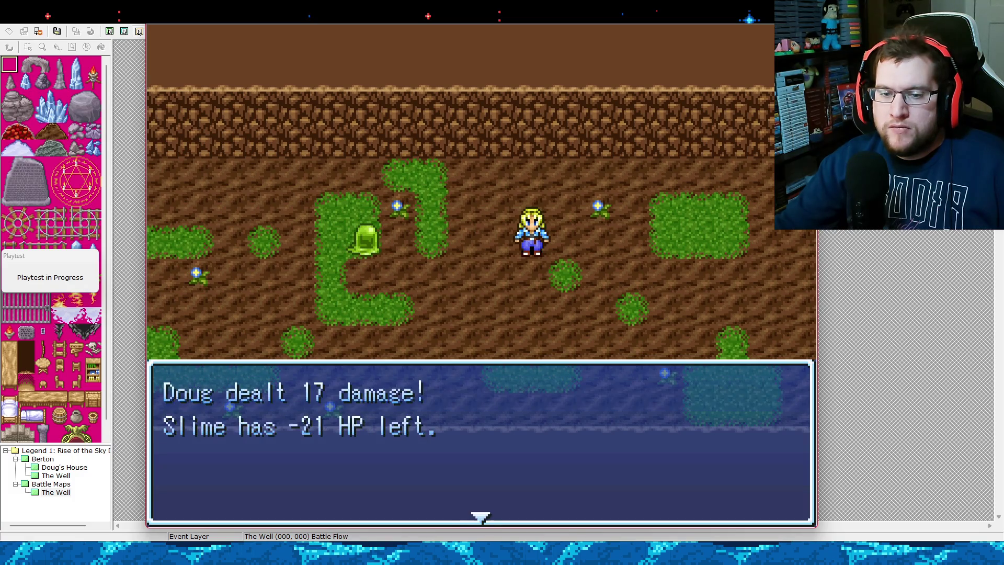
key(Return)
key(Return)
key(Return)
key(Return)
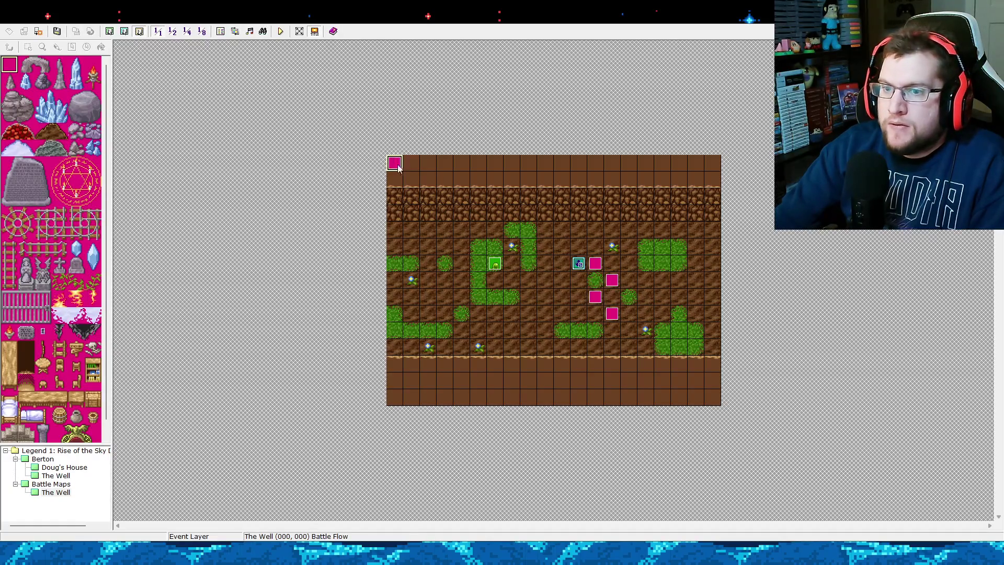
Run a fresh playtest, fight the slime again until 'Slime has 13 HP left.', then close it.
click(281, 32)
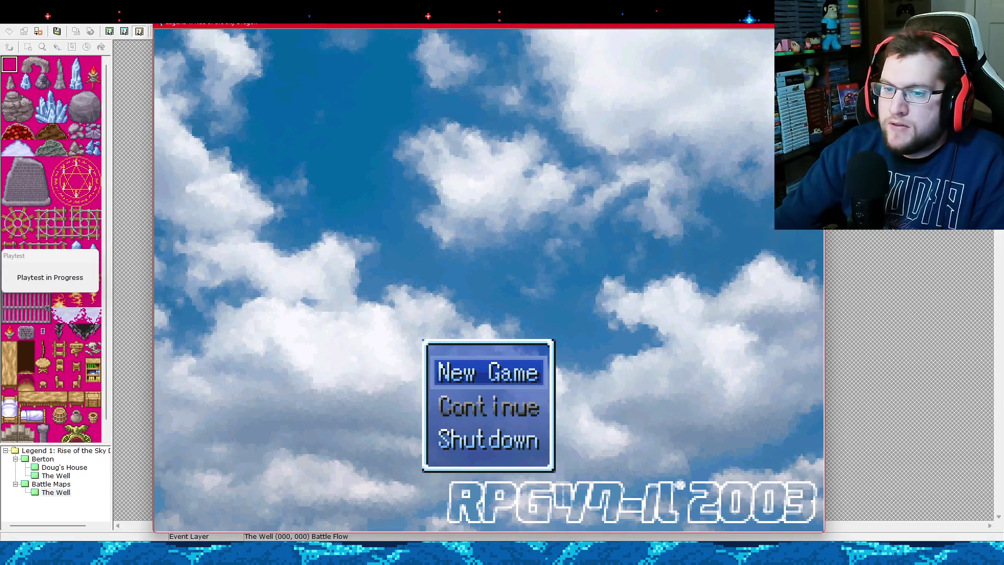
key(Return)
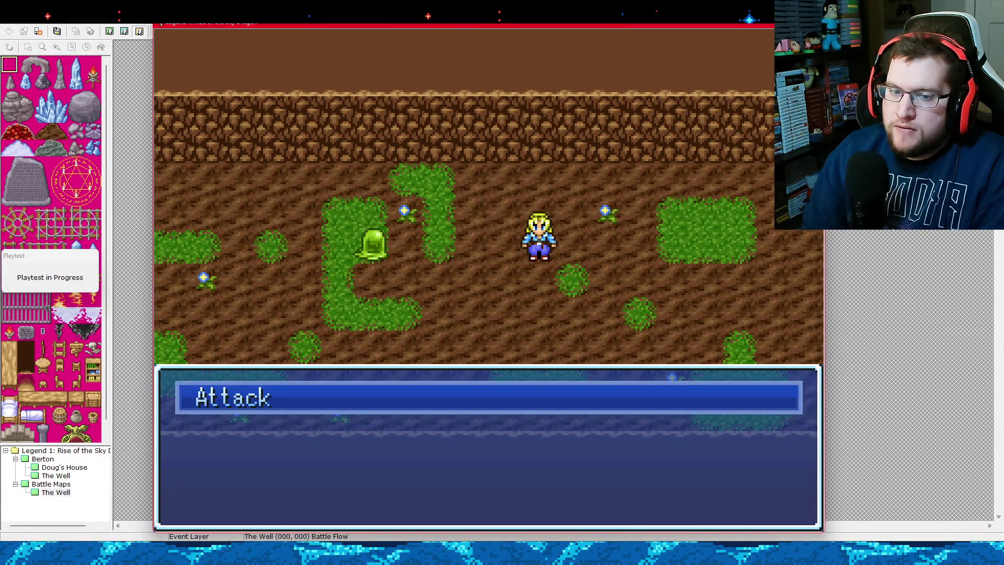
key(Return)
key(Return)
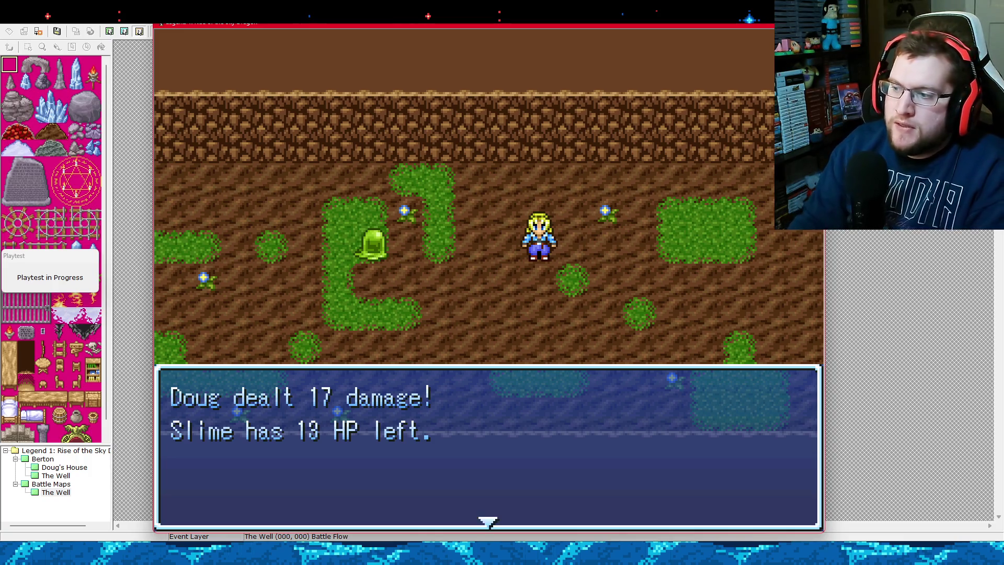
key(Return)
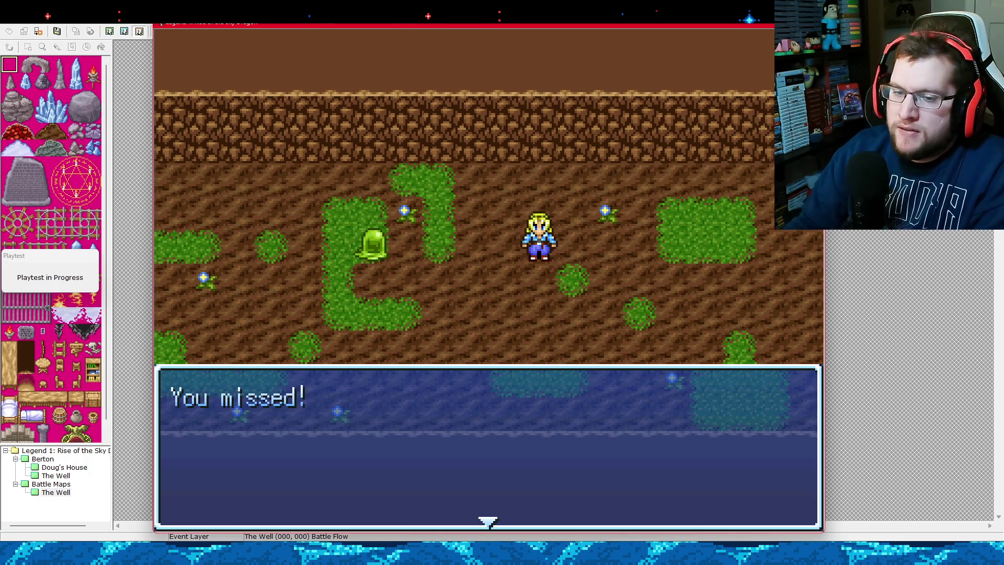
key(Return)
key(Return)
key(Return)
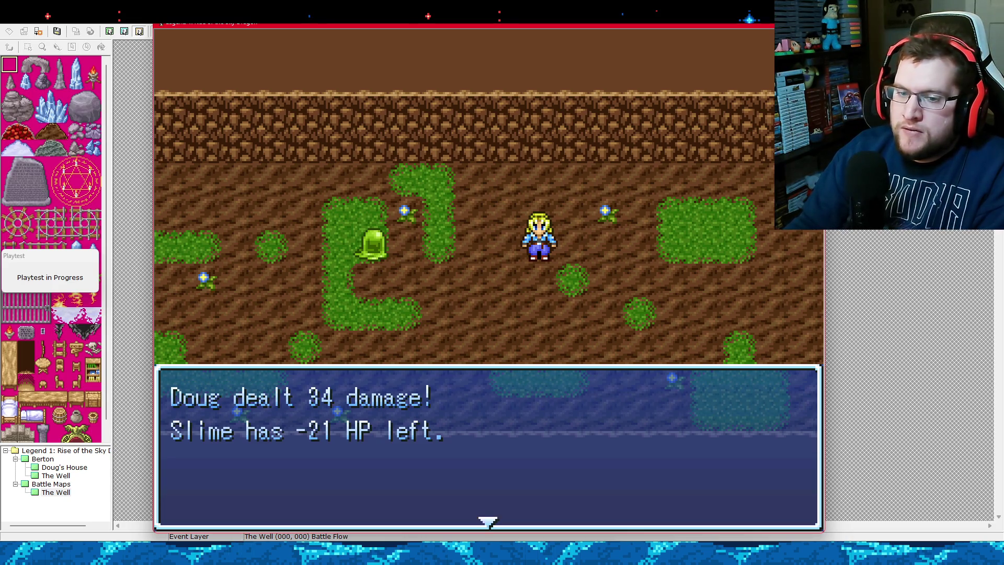
key(Return)
key(Return)
key(Return)
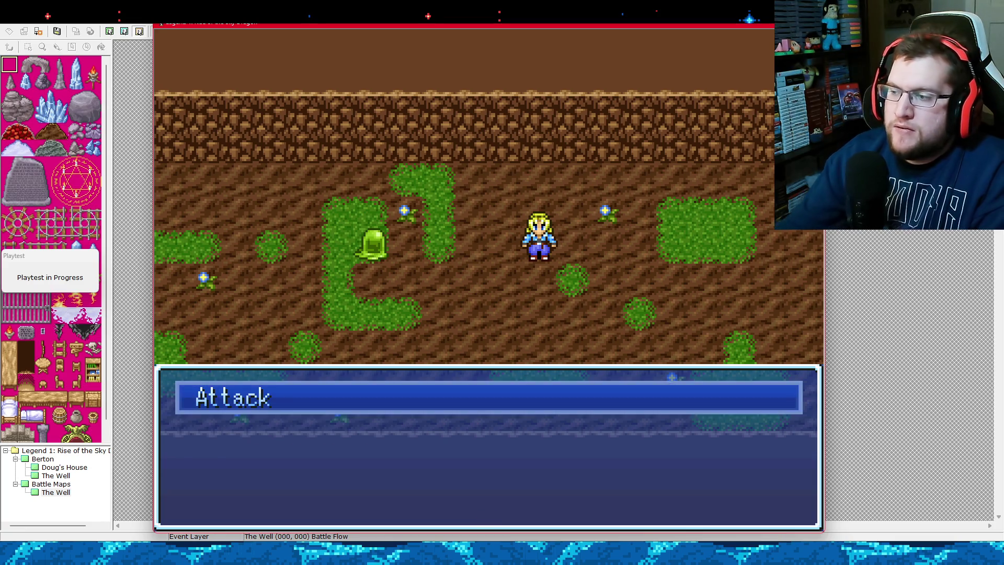
key(Escape)
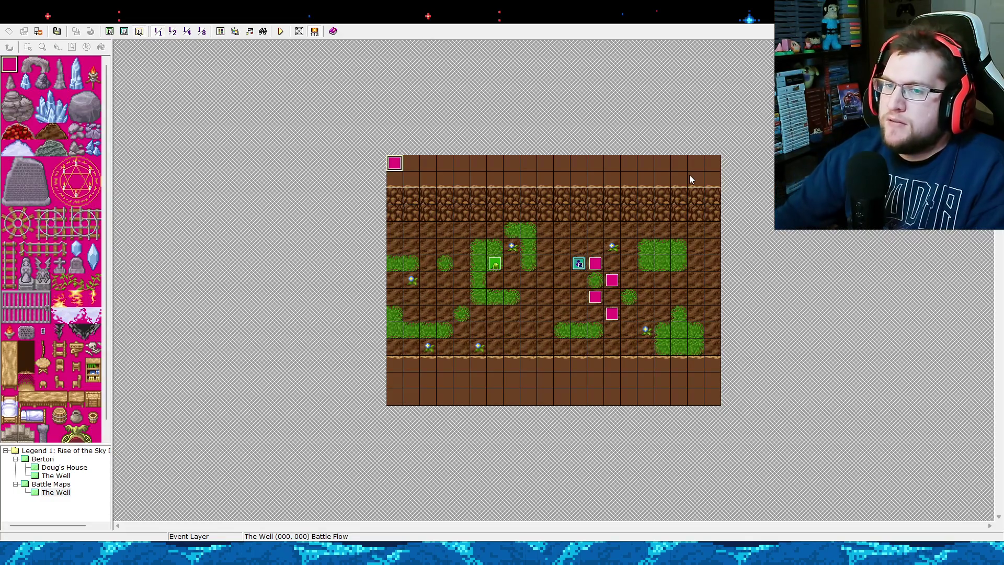
right_click(399, 165)
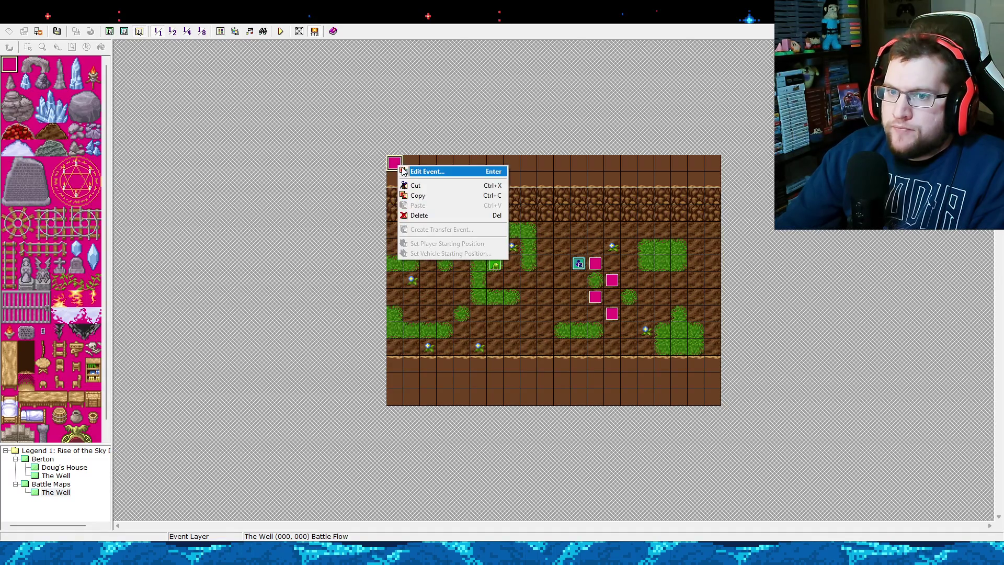
click(401, 171)
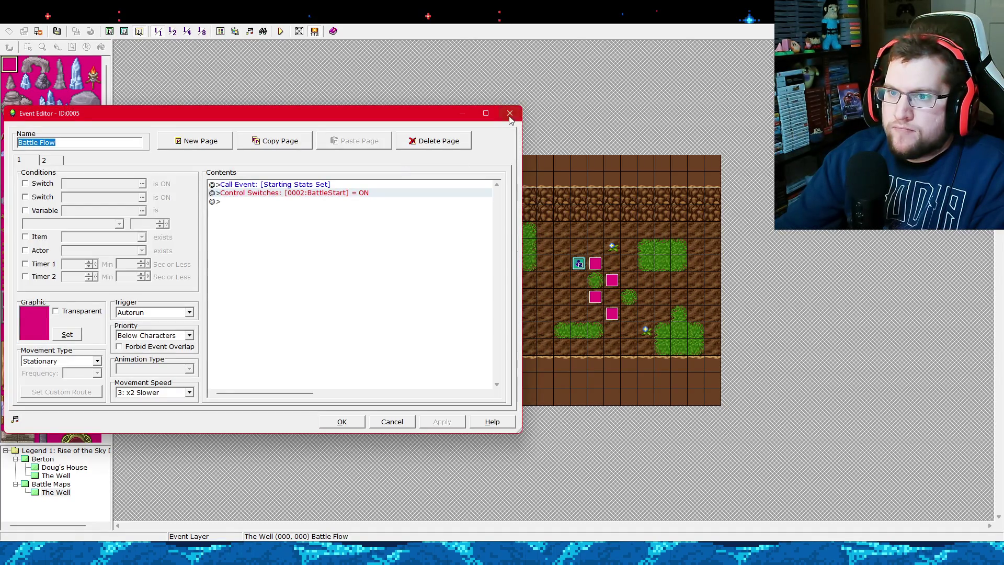
key(Escape)
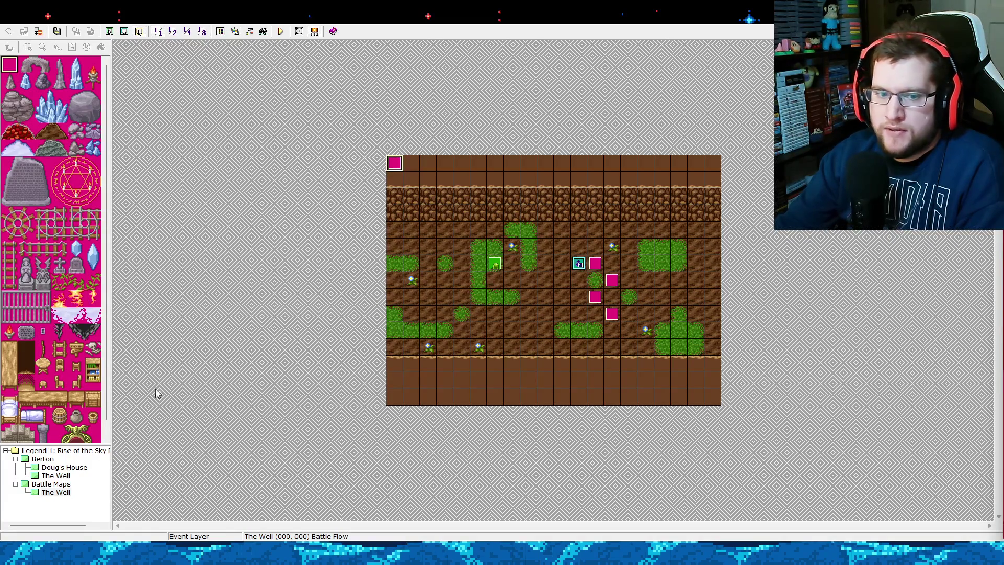
click(43, 459)
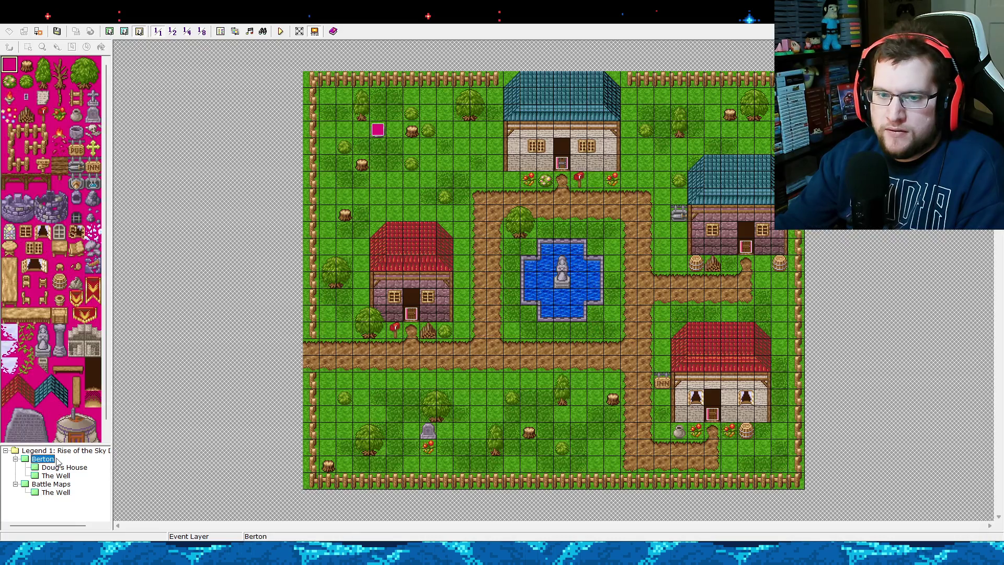
Put the player's start on the path tile by the house and begin a new-game playtest.
right_click(411, 340)
click(445, 414)
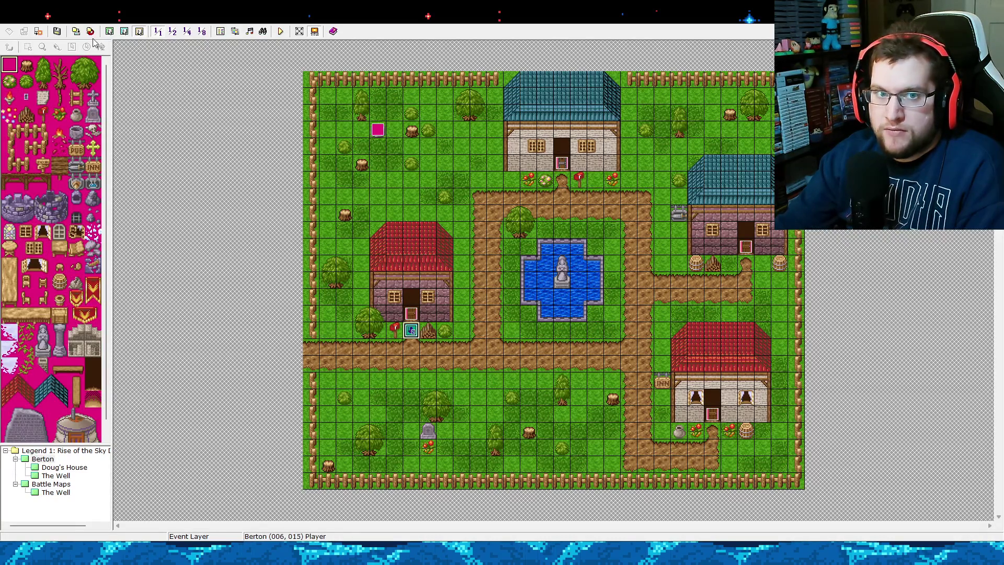
click(281, 33)
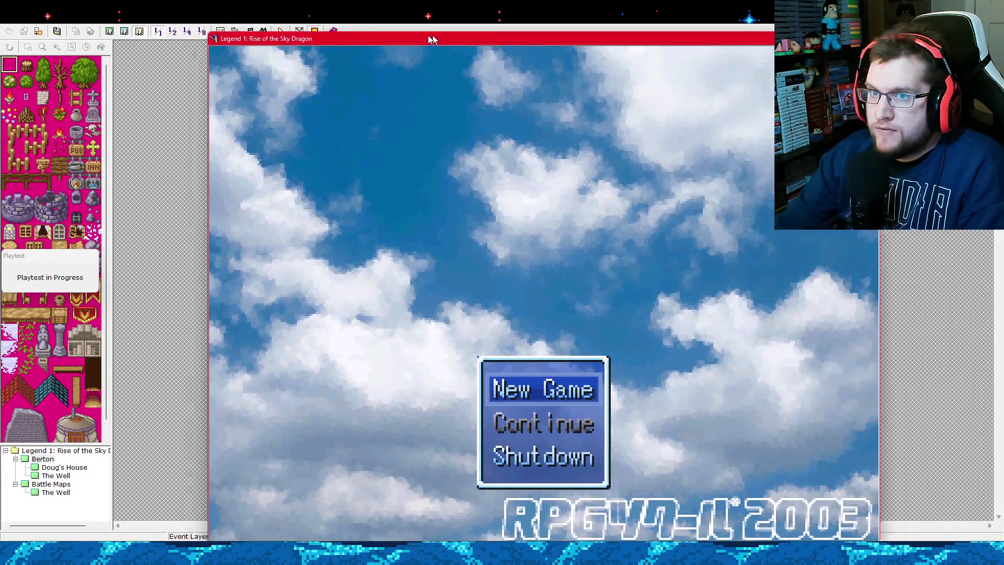
mouse_move(432, 35)
mouse_down()
mouse_move(380, 32)
mouse_move(385, 23)
mouse_up()
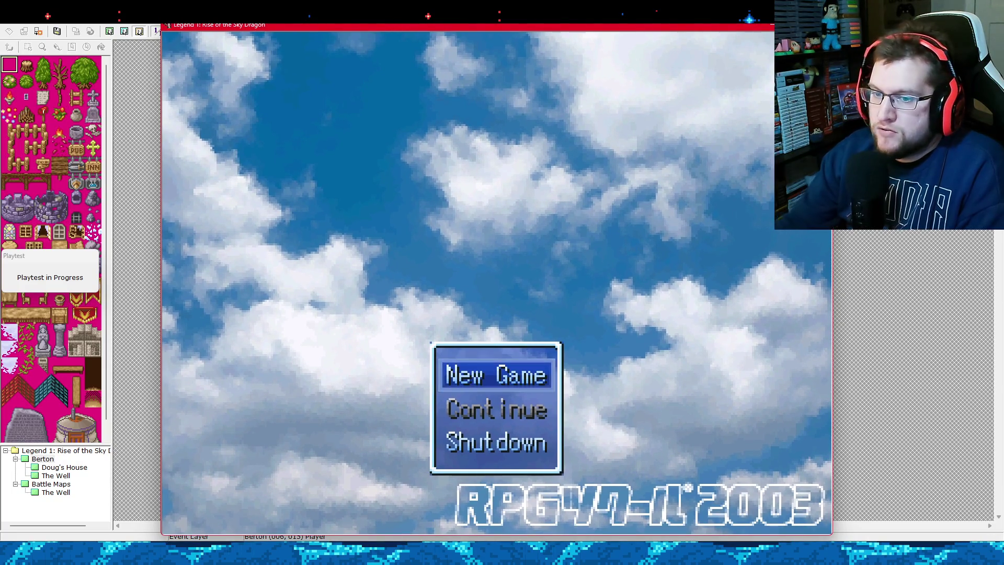
key(Up)
key(Return)
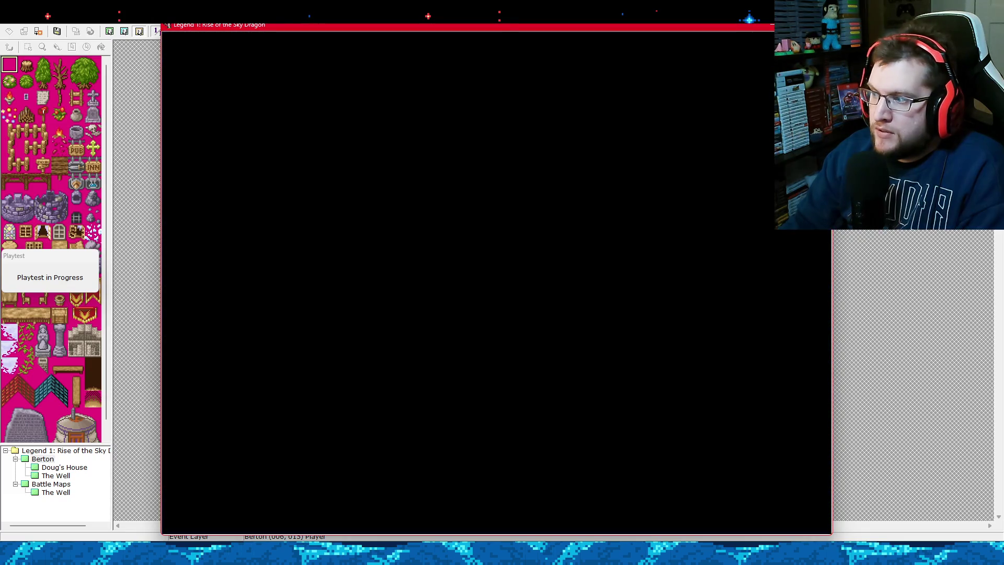
Walk the hero to the well, climb down, and walk into the slime.
key(Down)
key(Right)
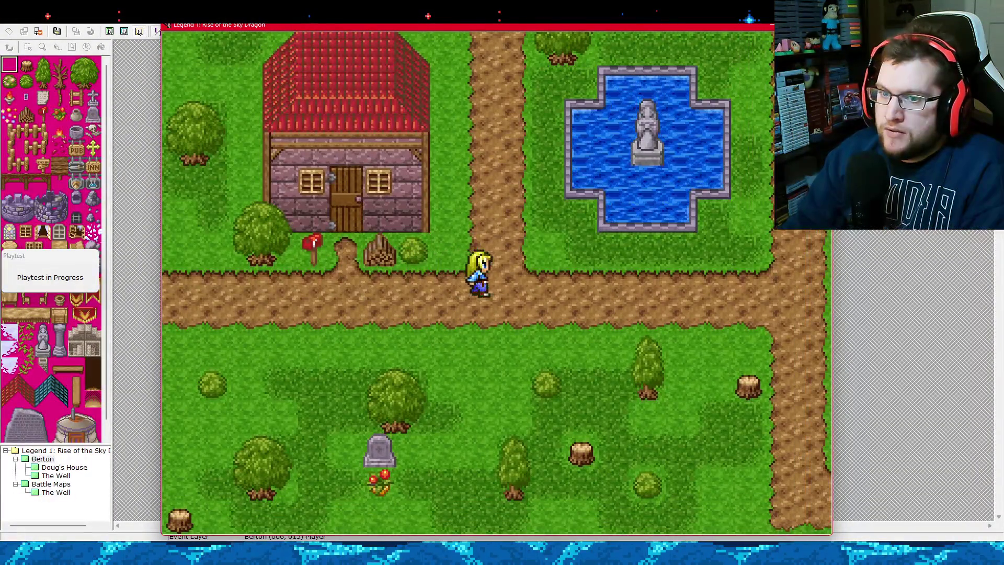
key(Up)
key(Up)
key(Left)
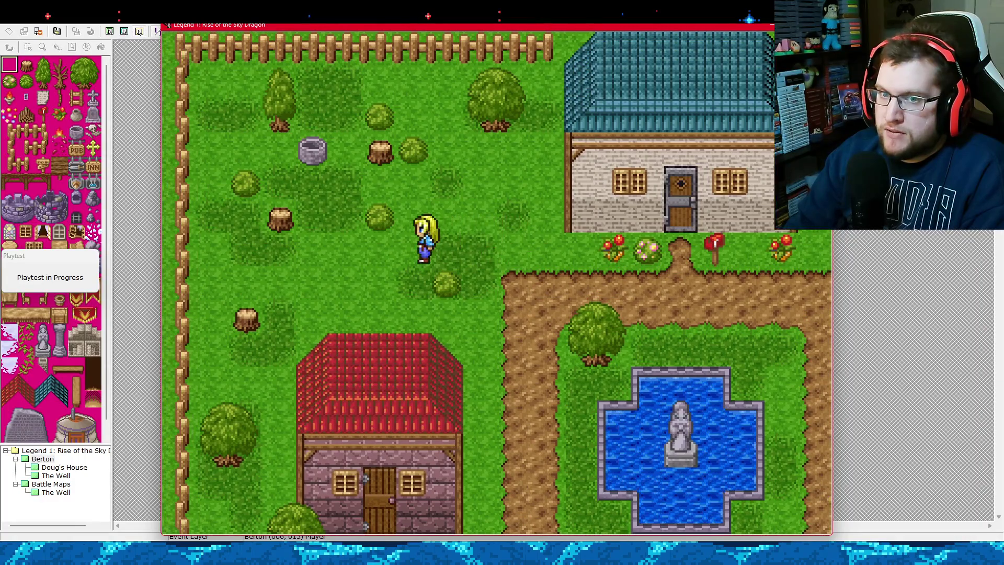
key(Up)
key(Return)
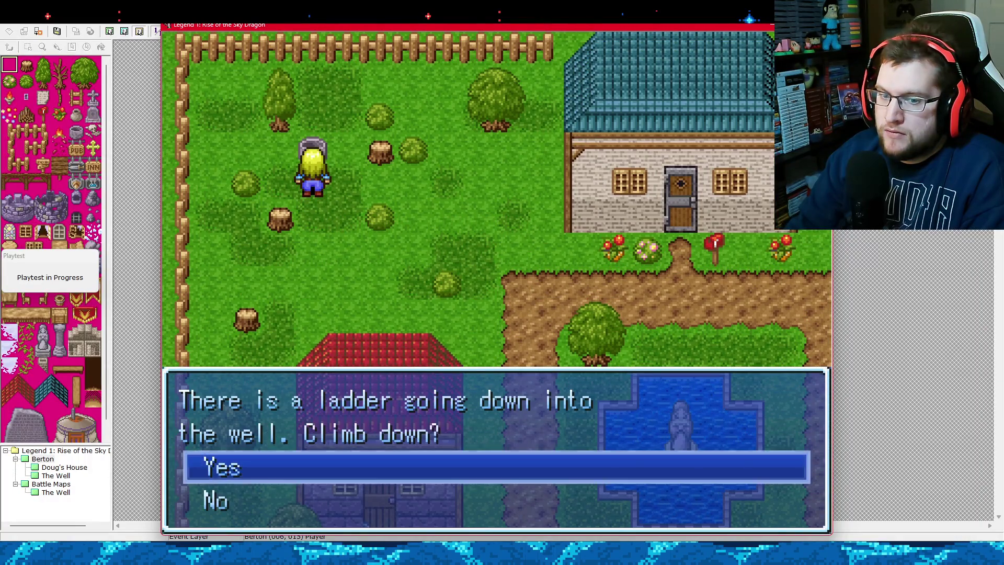
key(Return)
key(Down)
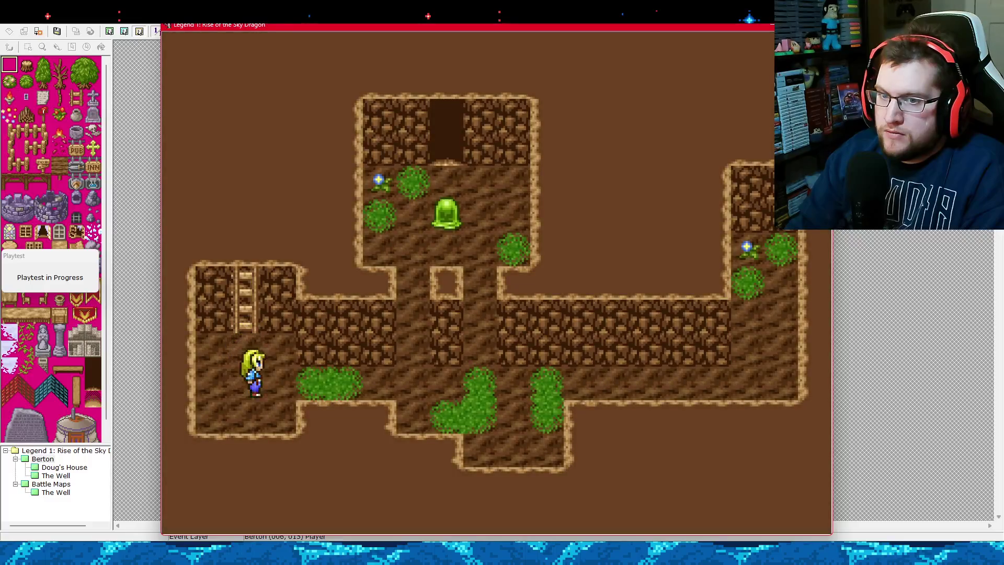
key(Right)
key(Right)
key(Up)
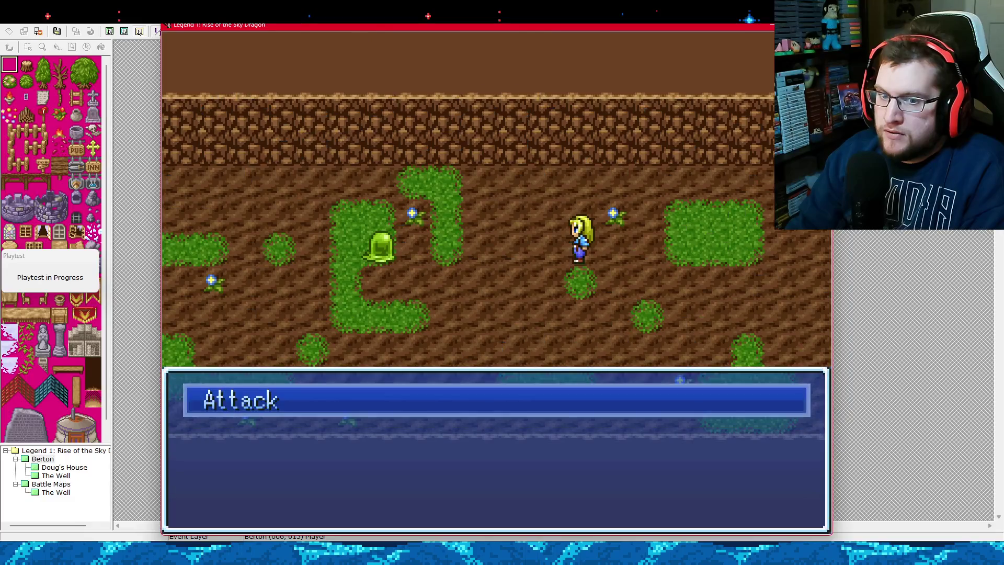
Attack the slime, read the HP-left damage messages, and end the playtest.
key(Return)
key(Return)
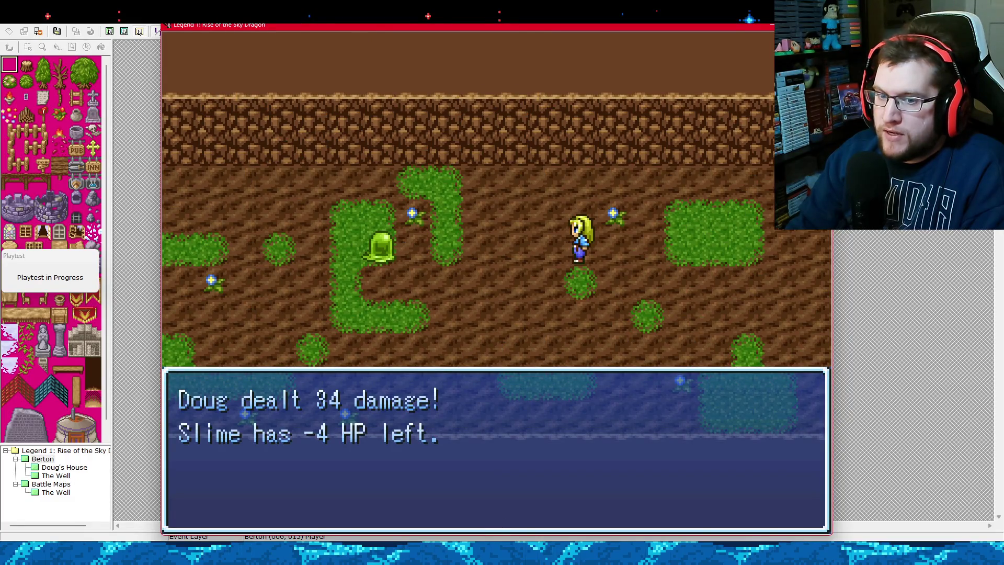
key(Return)
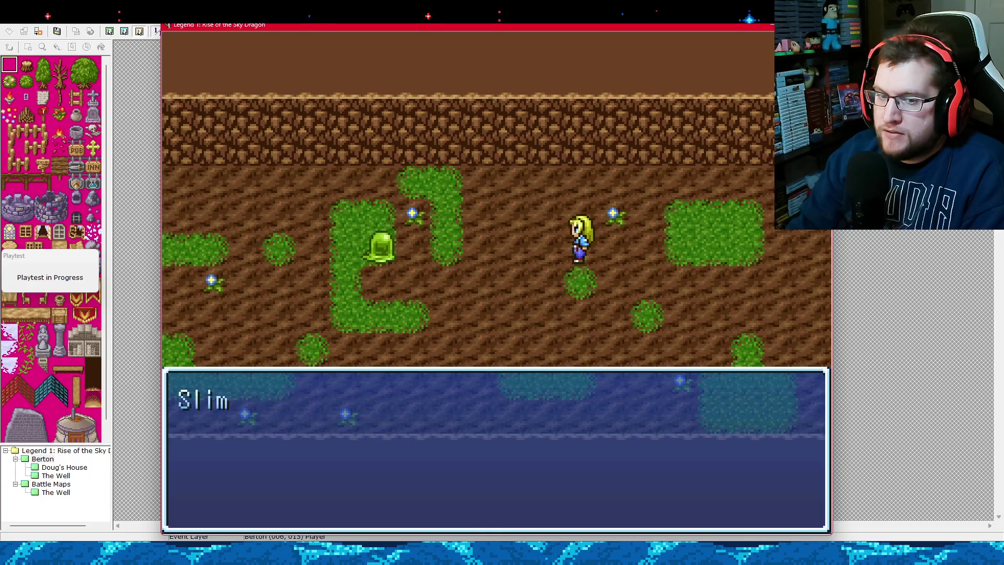
key(Return)
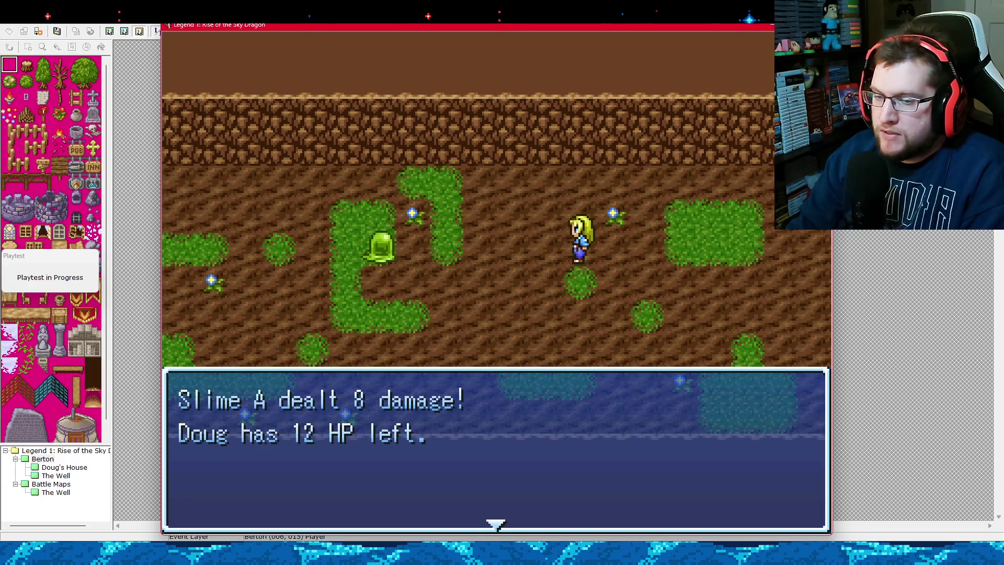
key(Return)
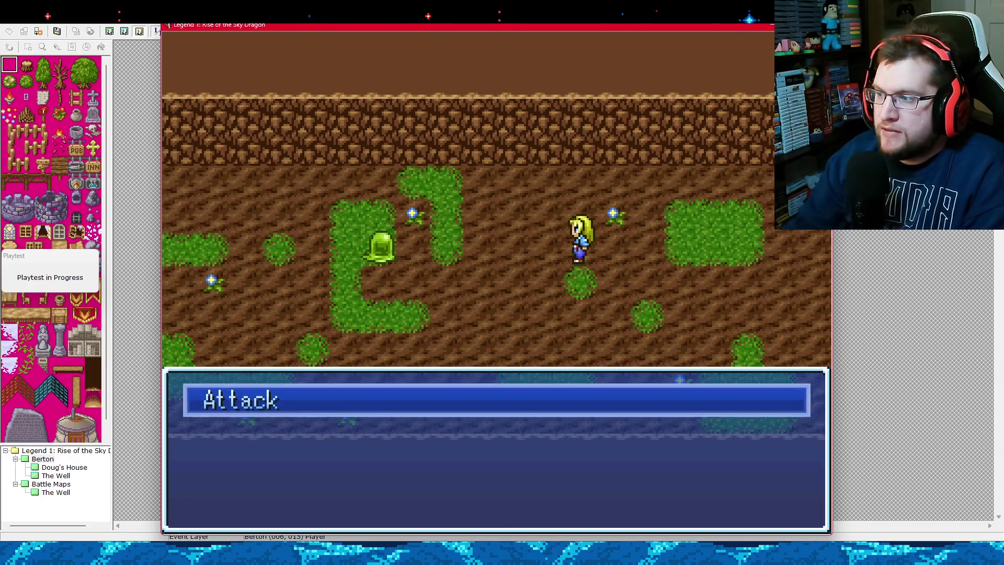
key(Escape)
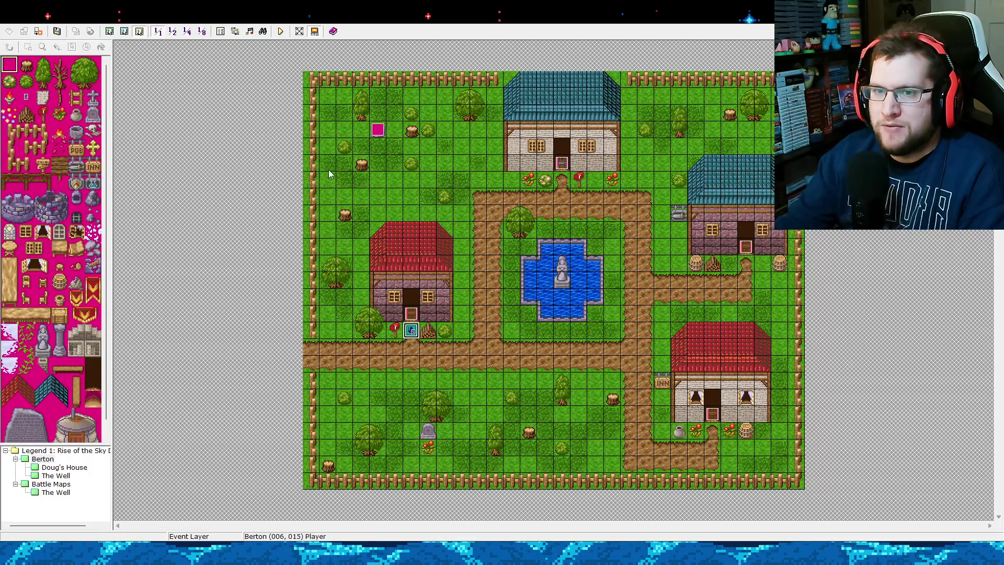
Open The Well from the Battle Maps group in the map tree.
click(54, 492)
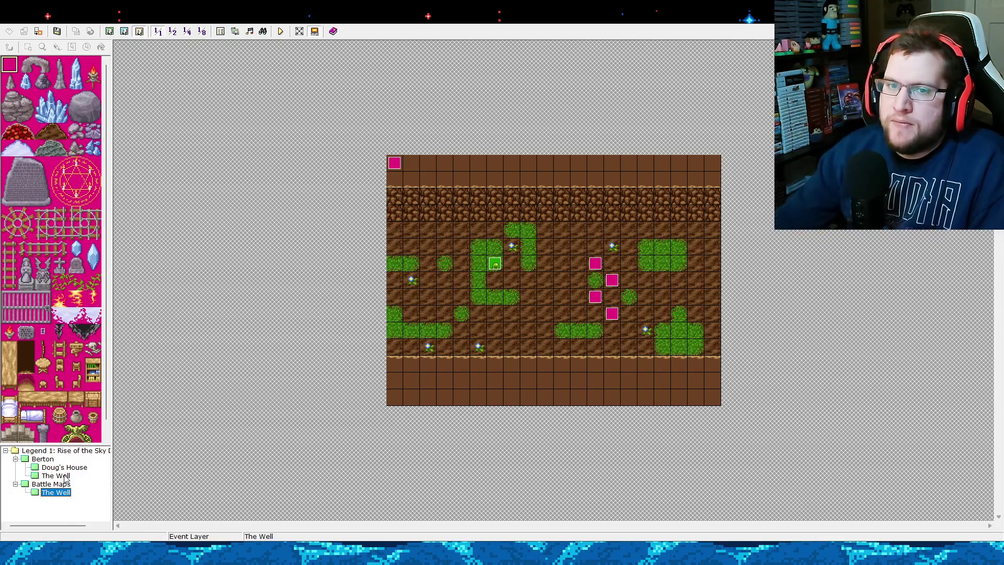
click(280, 31)
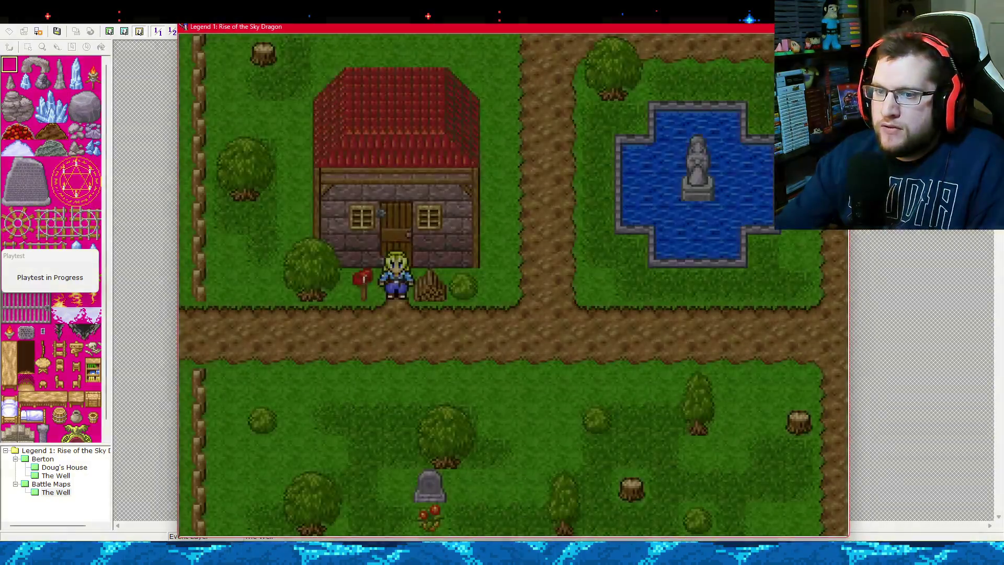
key(Right)
key(Up)
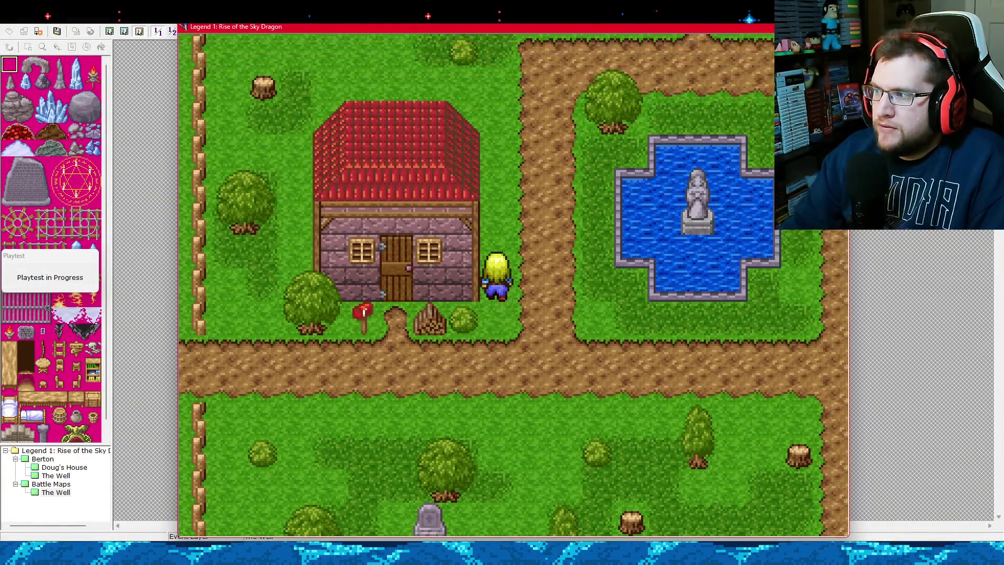
key(Down)
key(Right)
key(Left)
key(Up)
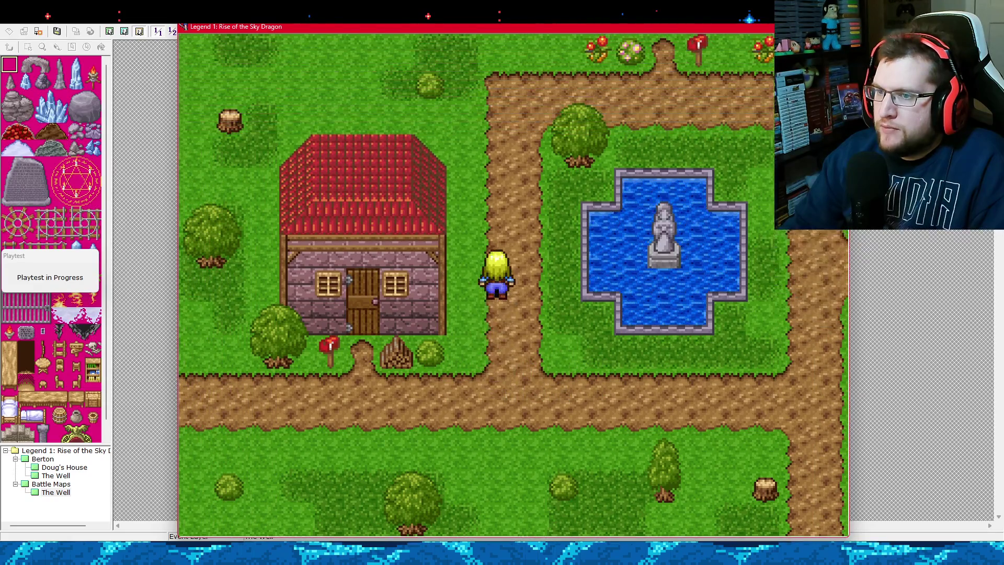
key(Up)
key(Right)
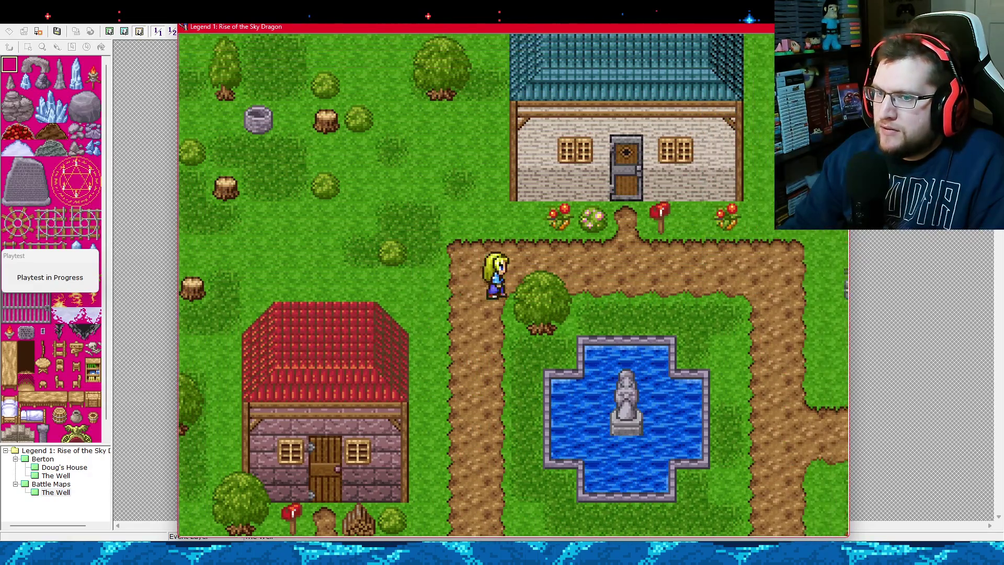
key(Up)
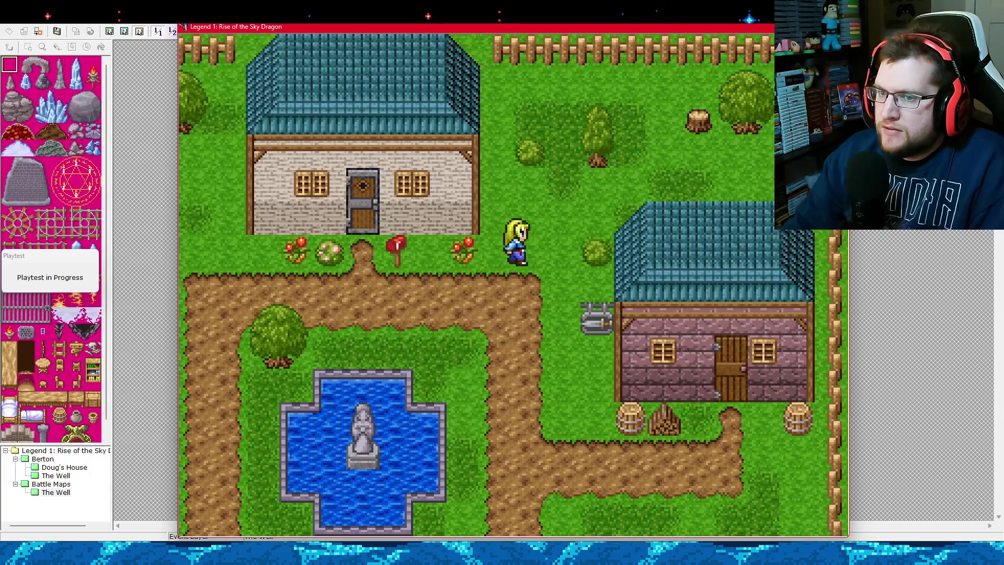
key(Down)
key(Left)
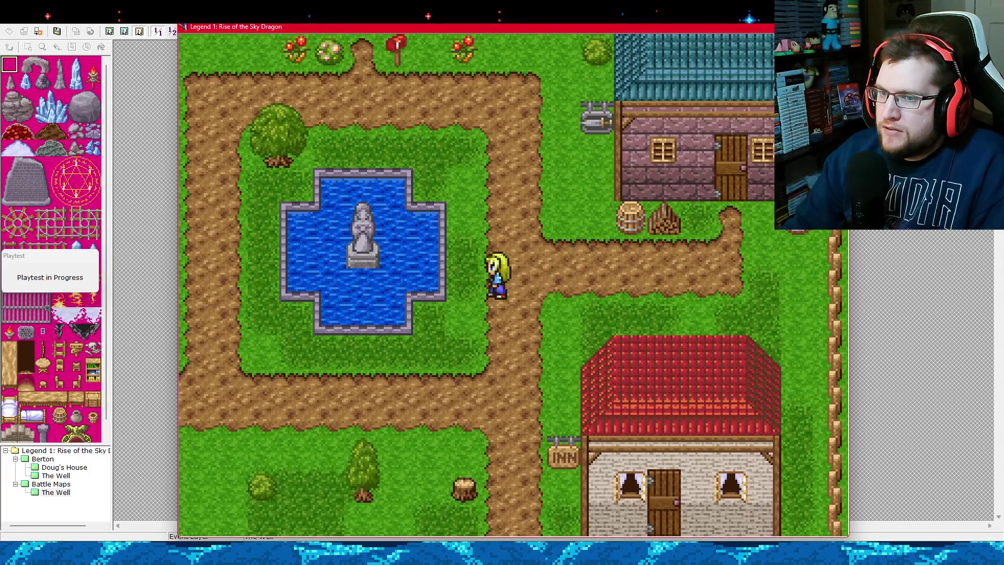
key(Up)
key(Left)
key(Up)
key(Left)
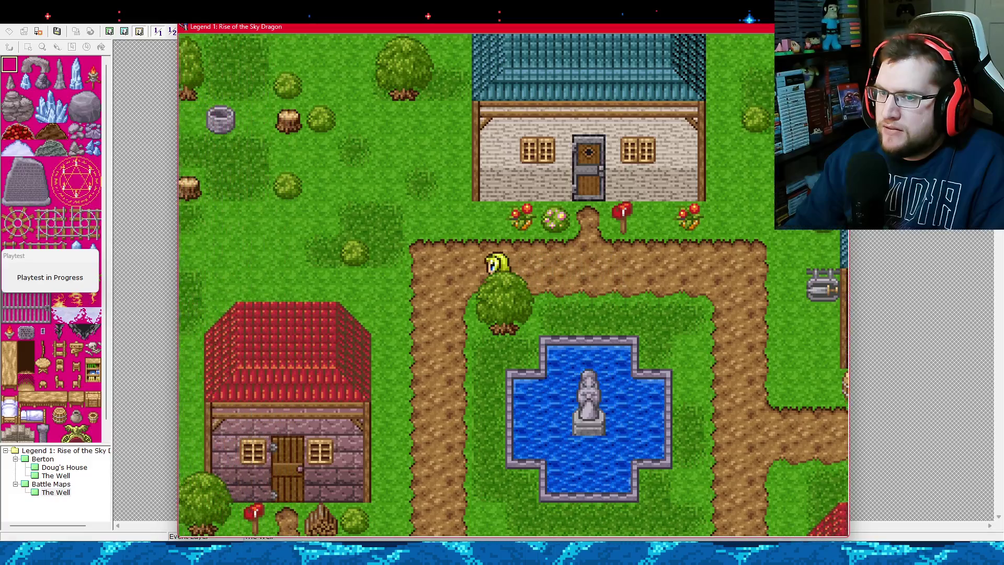
key(Down)
key(Left)
key(Up)
key(Left)
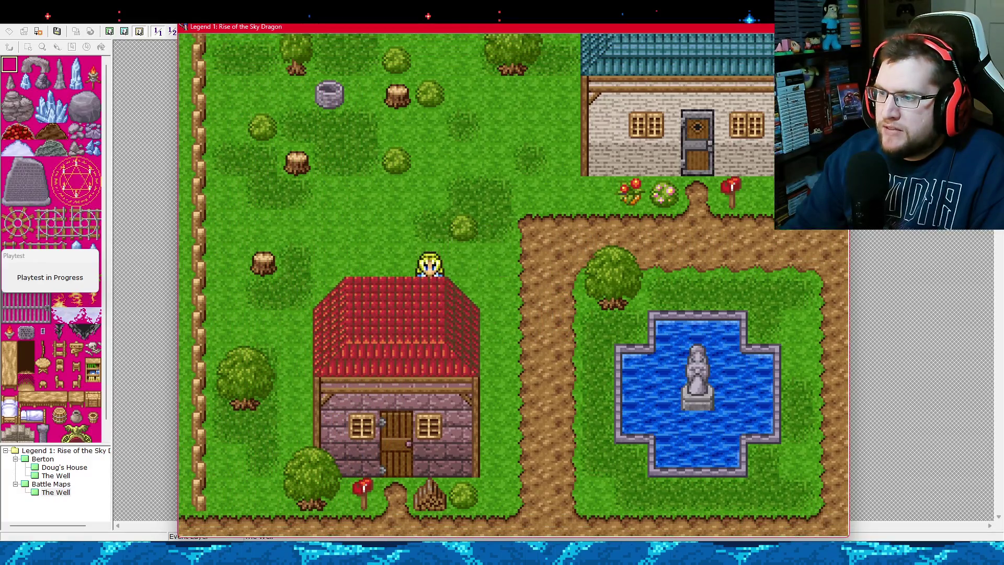
key(Right)
key(Up)
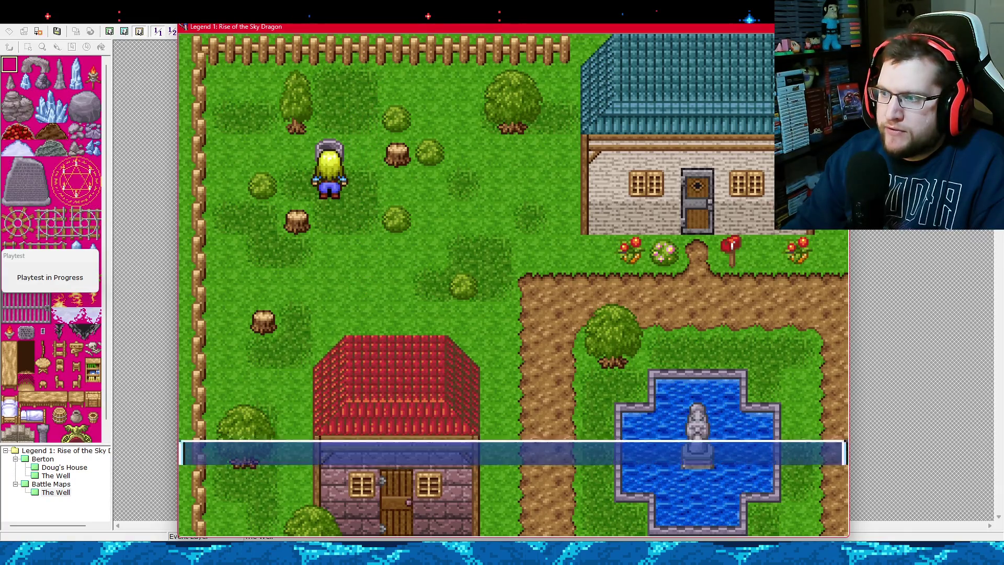
key(Return)
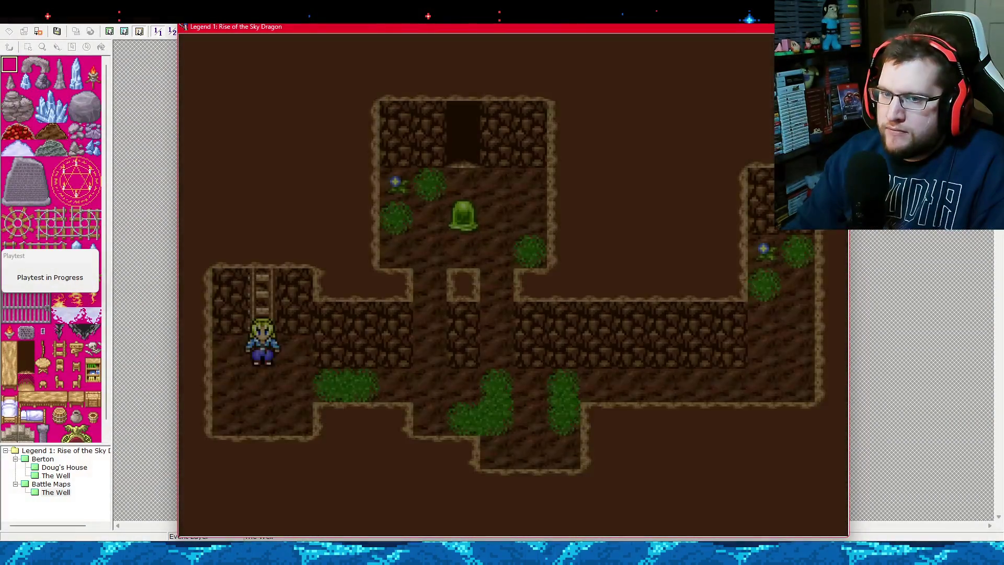
key(Down)
key(Up)
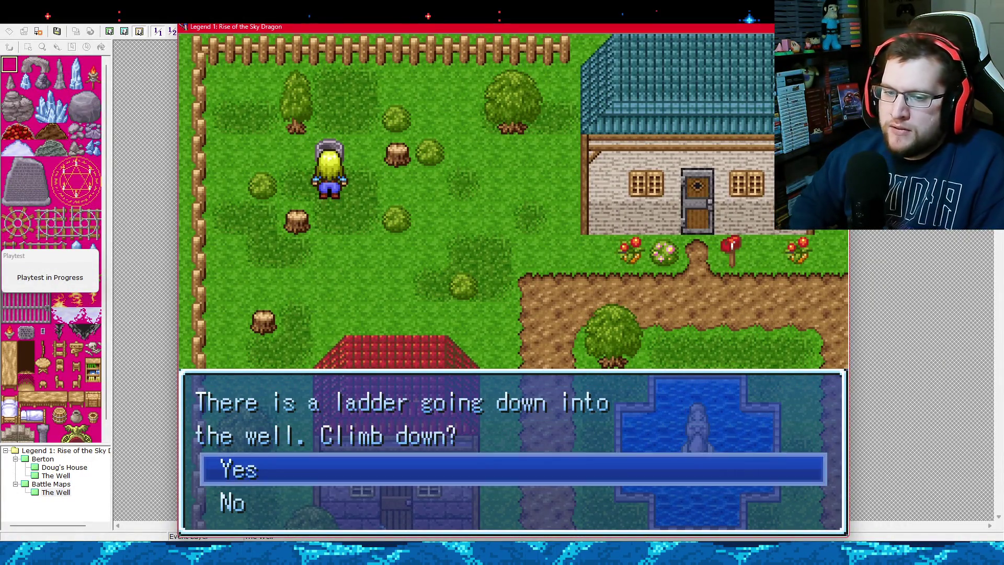
key(Return)
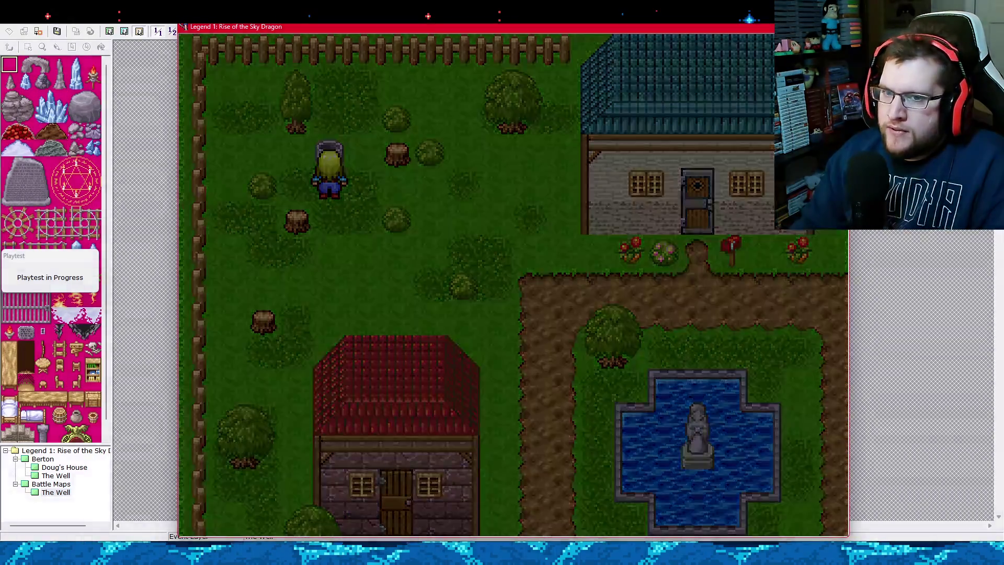
key(Down)
key(Right)
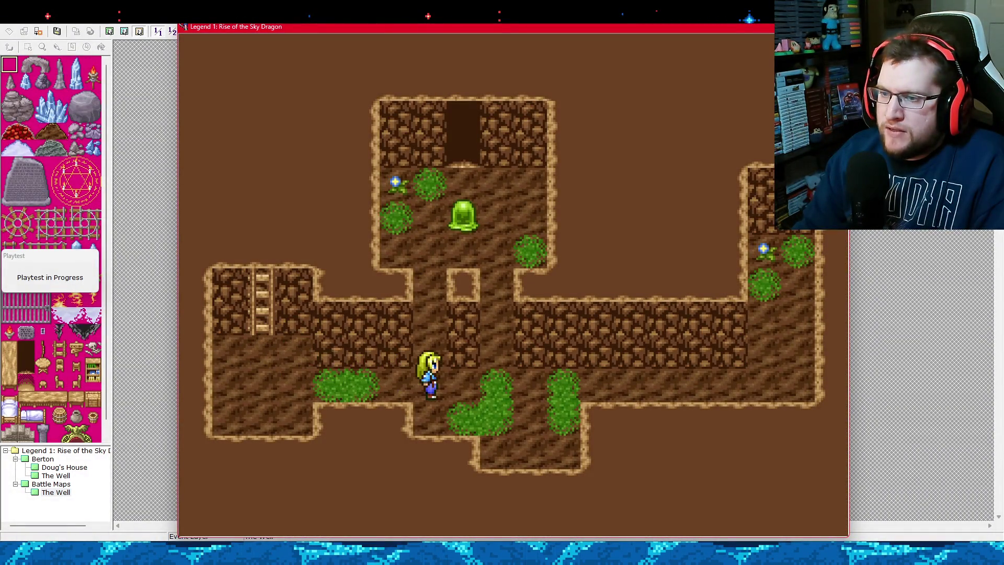
key(Up)
key(Up)
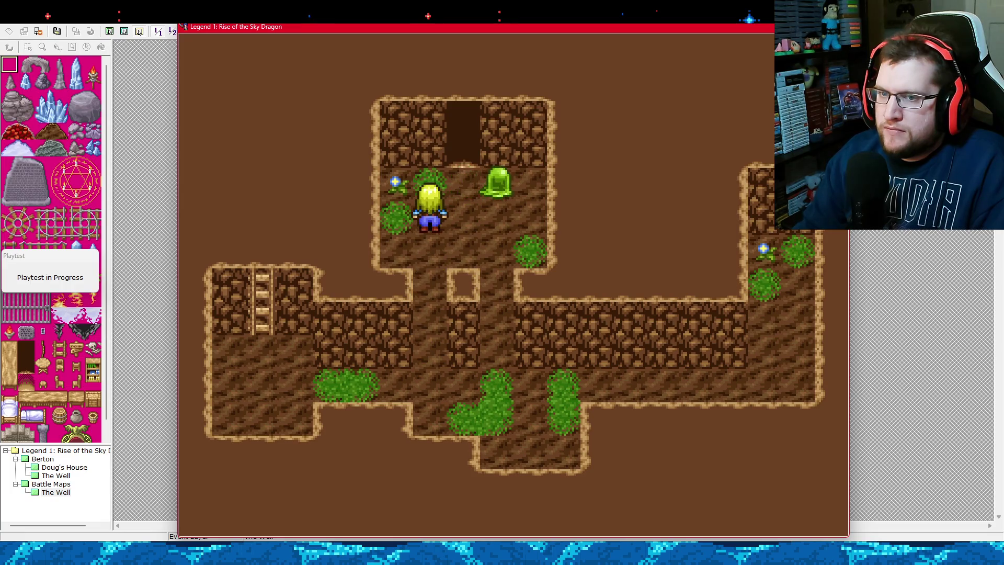
key(Right)
key(Right)
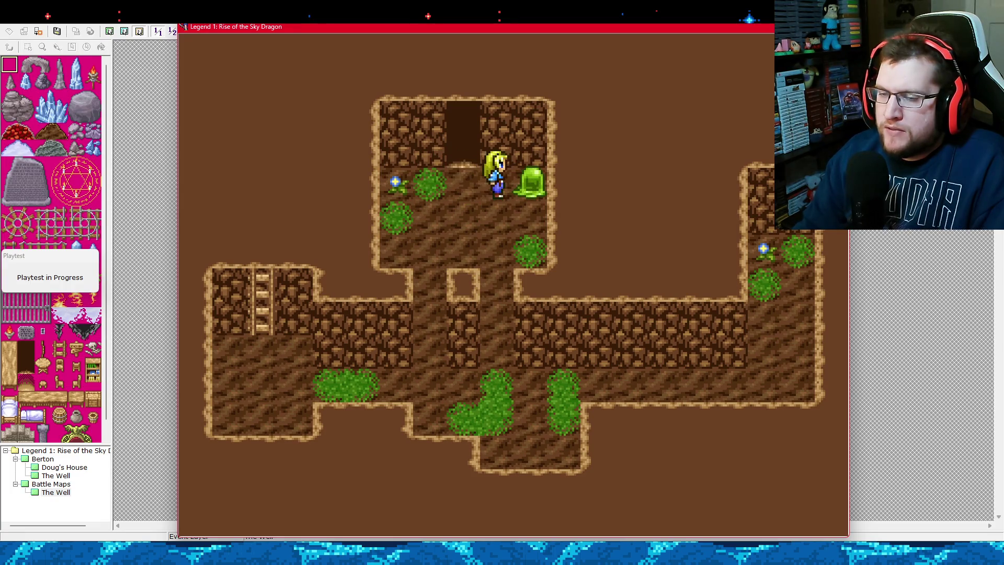
key(Down)
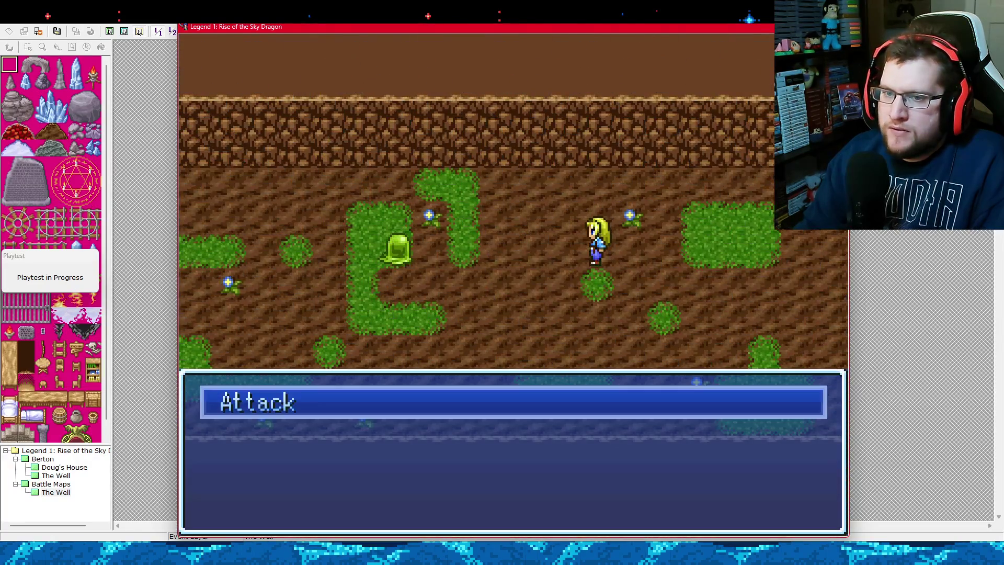
key(Return)
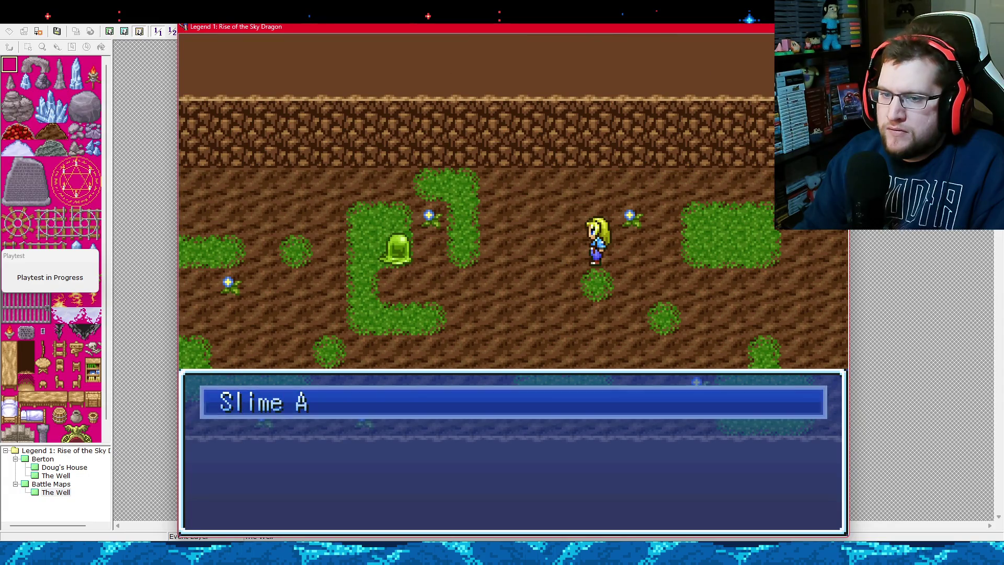
key(Return)
key(Return)
key(Return)
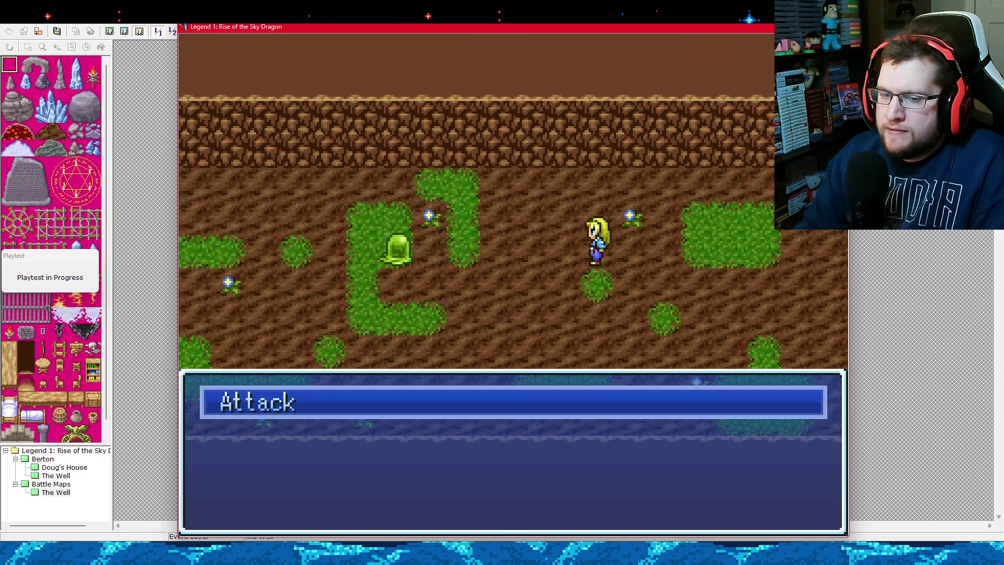
key(Return)
key(Return)
key(Return)
key(Return)
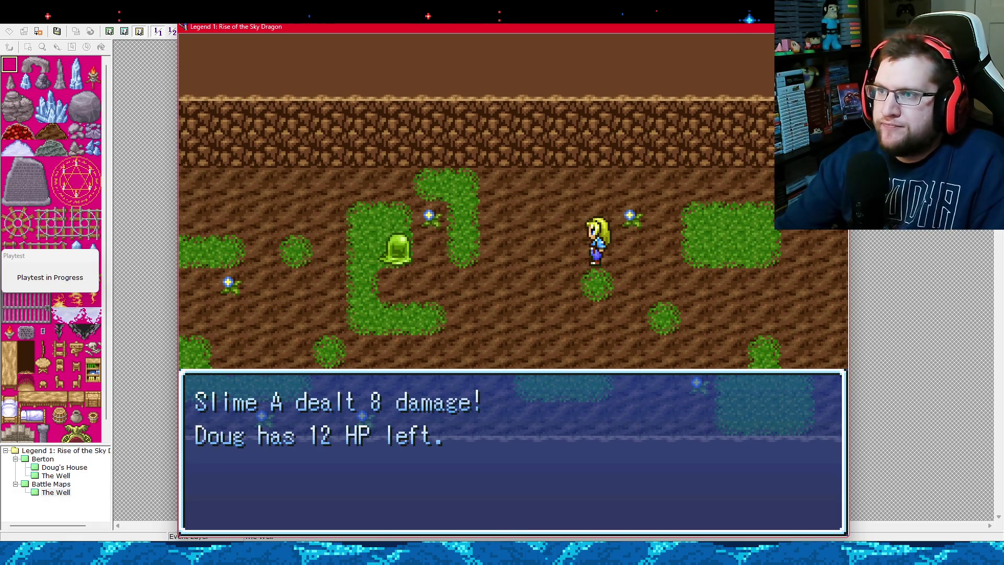
key(Return)
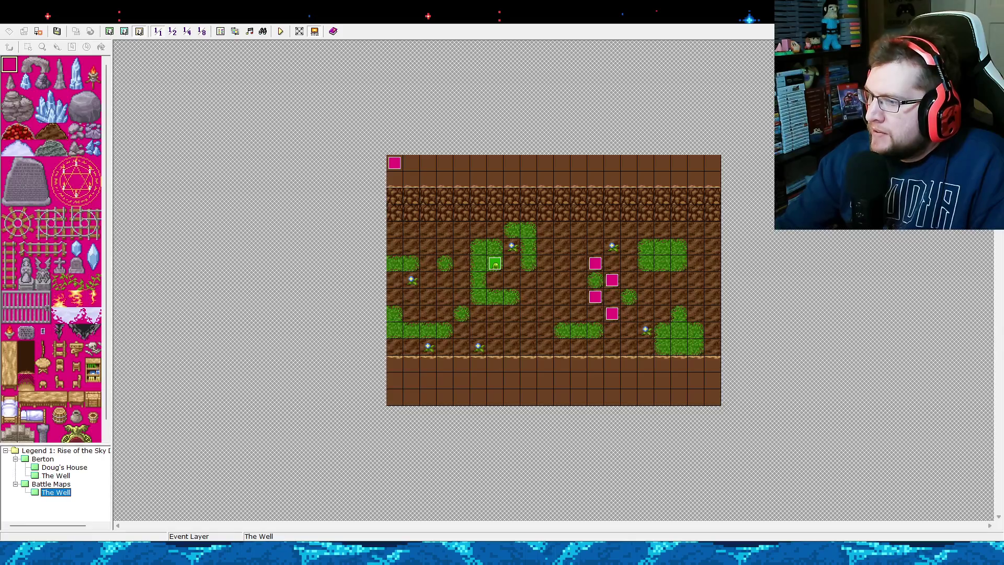